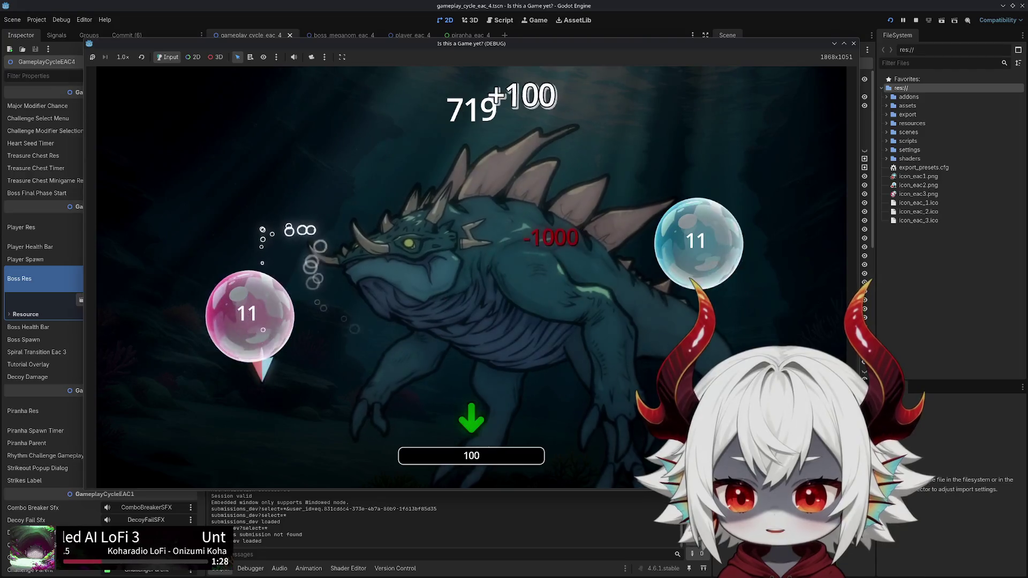
# Follow the direction prompts and dash the fish at bubbles until the piranha wave begins
pyautogui.press('Down')
pyautogui.hotkey('Left', 'Down')
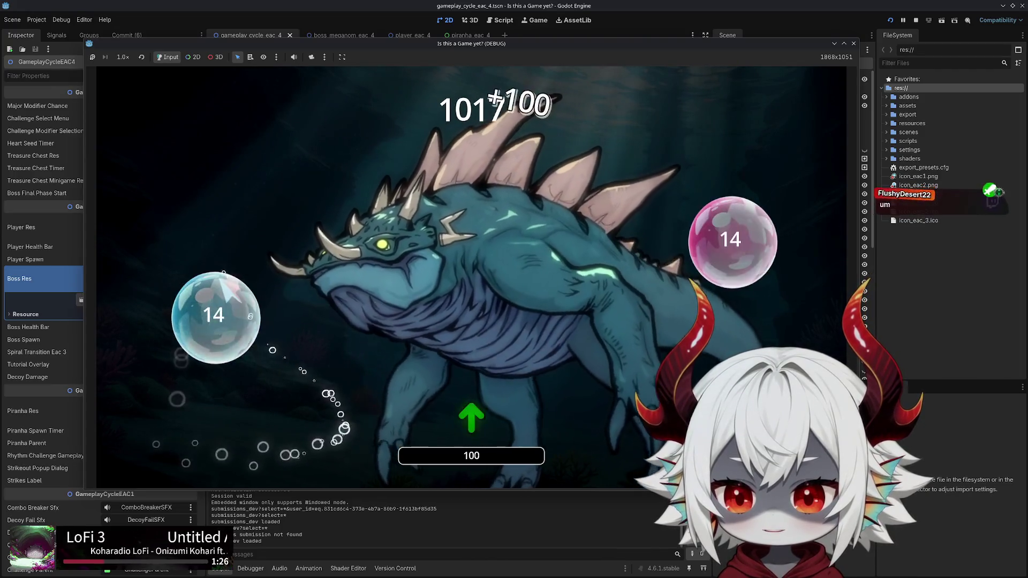
pyautogui.press('Up')
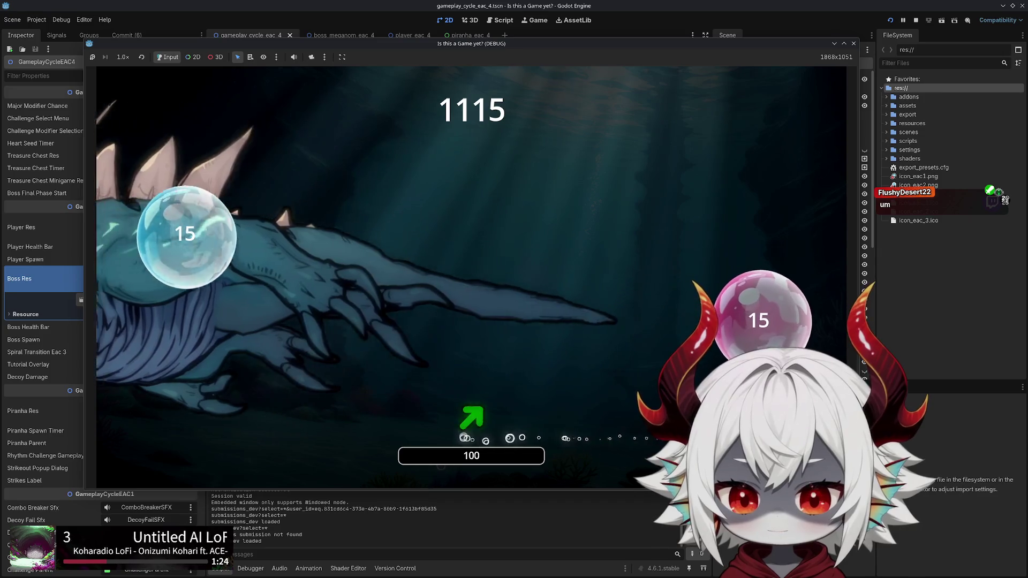
pyautogui.hotkey('Up', 'Right')
pyautogui.hotkey('Up', 'Left')
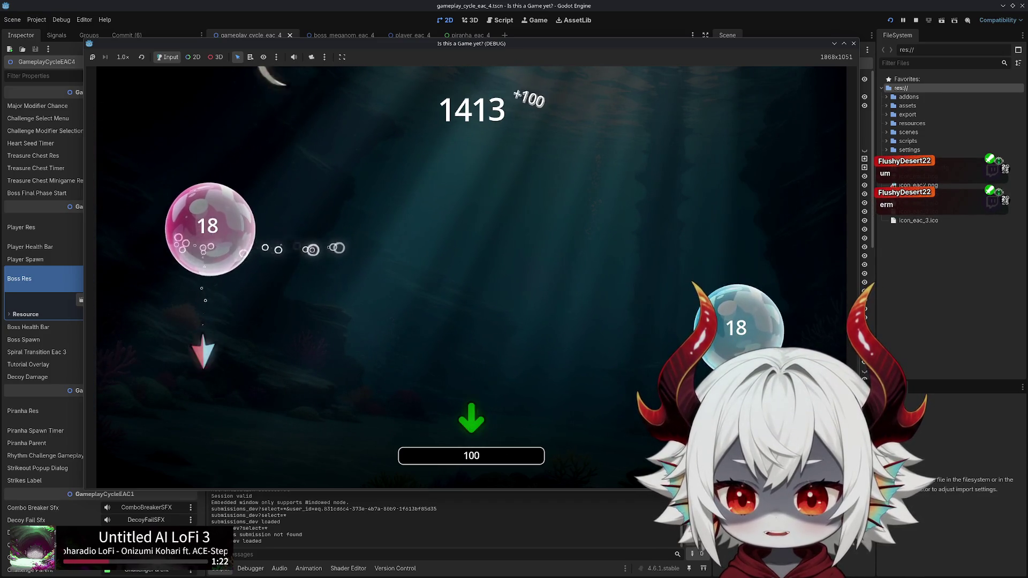
pyautogui.press('Down')
pyautogui.press('Up')
pyautogui.press('Right')
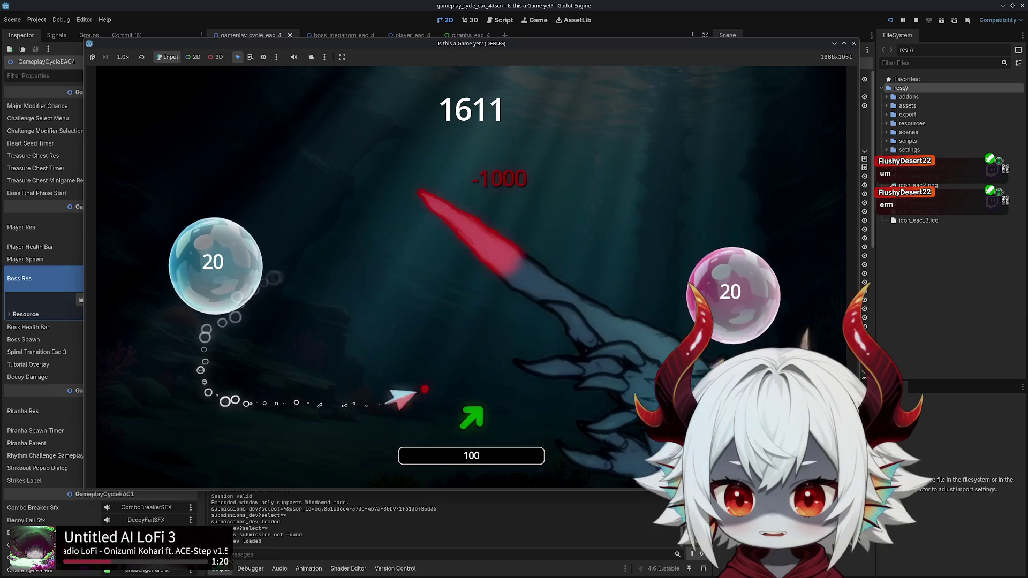
pyautogui.hotkey('Up', 'Right')
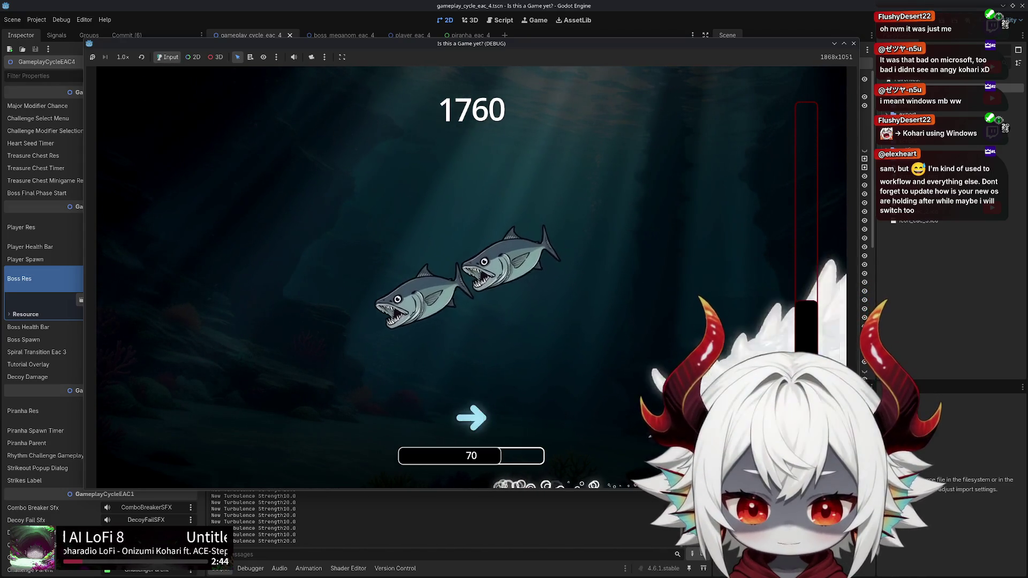
pyautogui.click(620, 426)
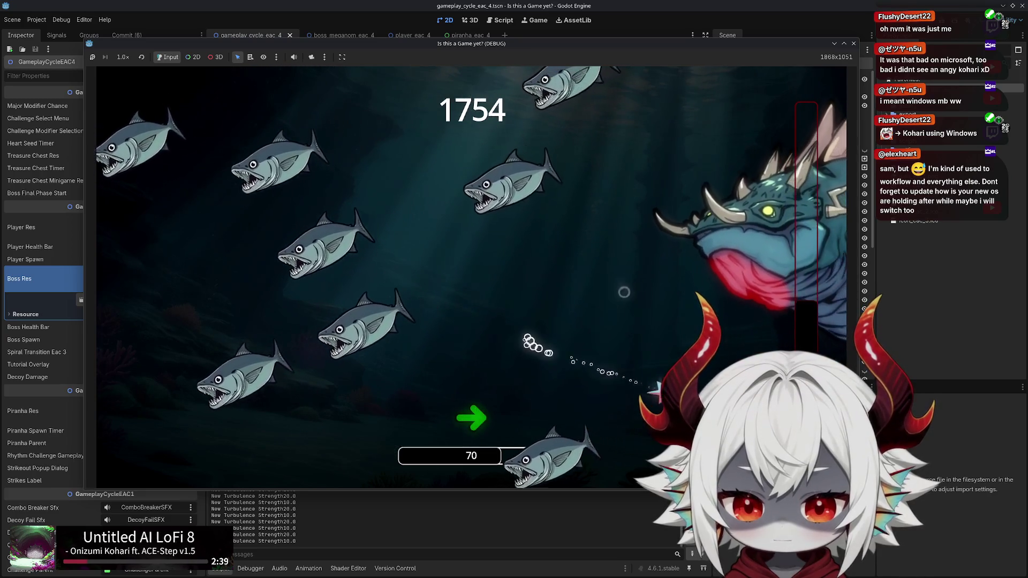
# Pause twice, viewing the graphics and volume Options and resuming the game each time
pyautogui.press('Escape')
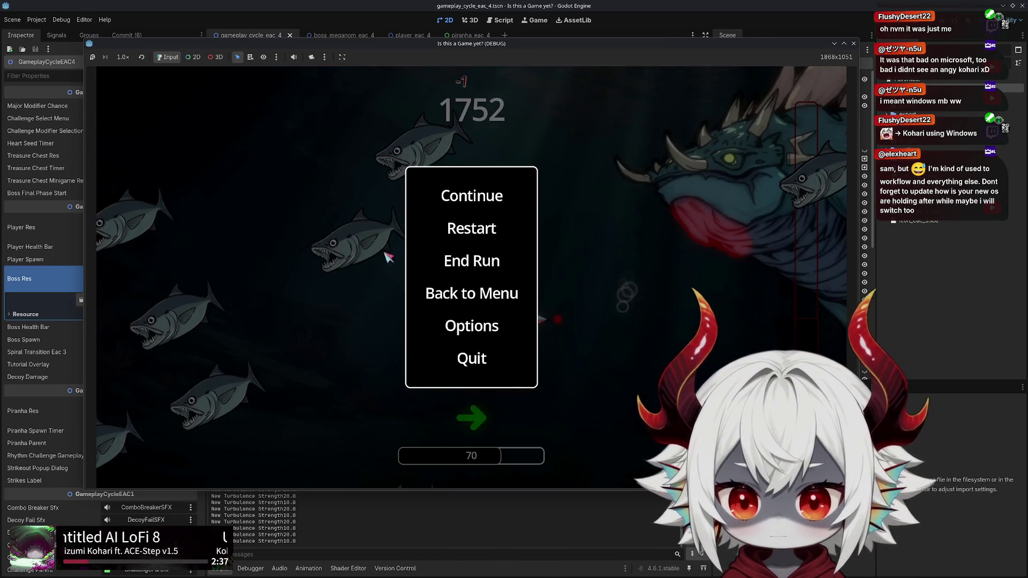
pyautogui.click(470, 328)
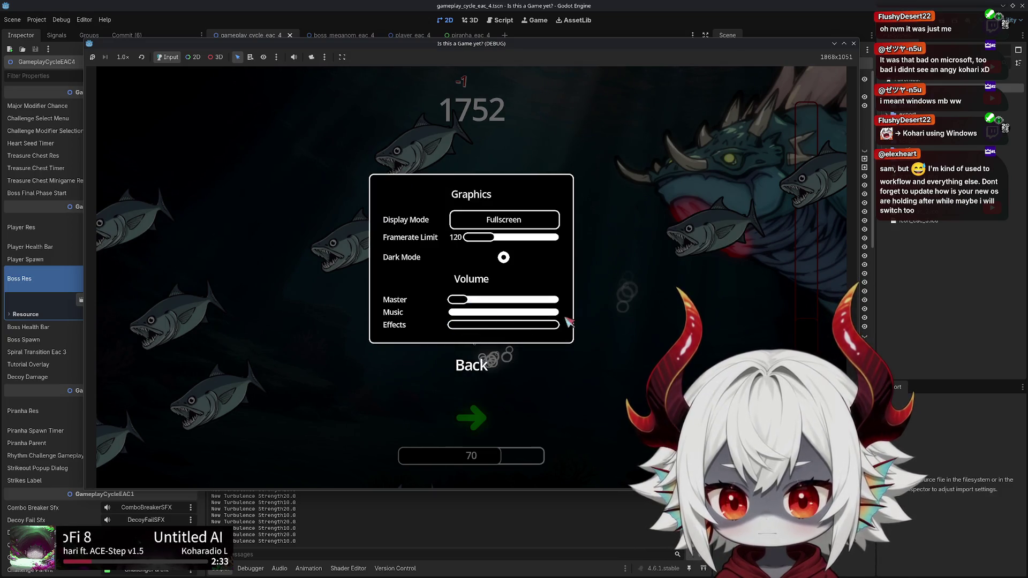
pyautogui.click(487, 371)
pyautogui.click(465, 196)
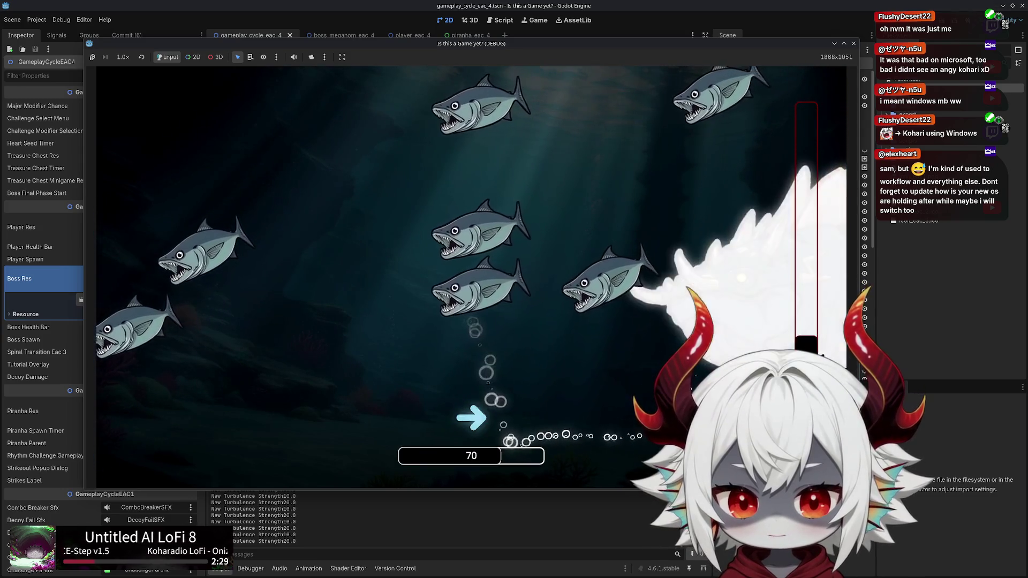
pyautogui.press('Escape')
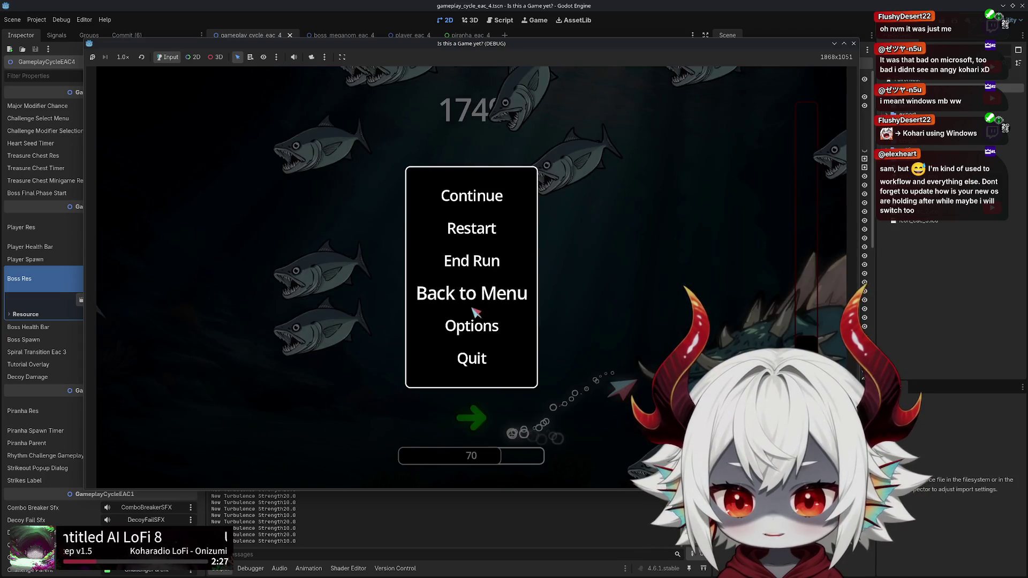
pyautogui.click(465, 316)
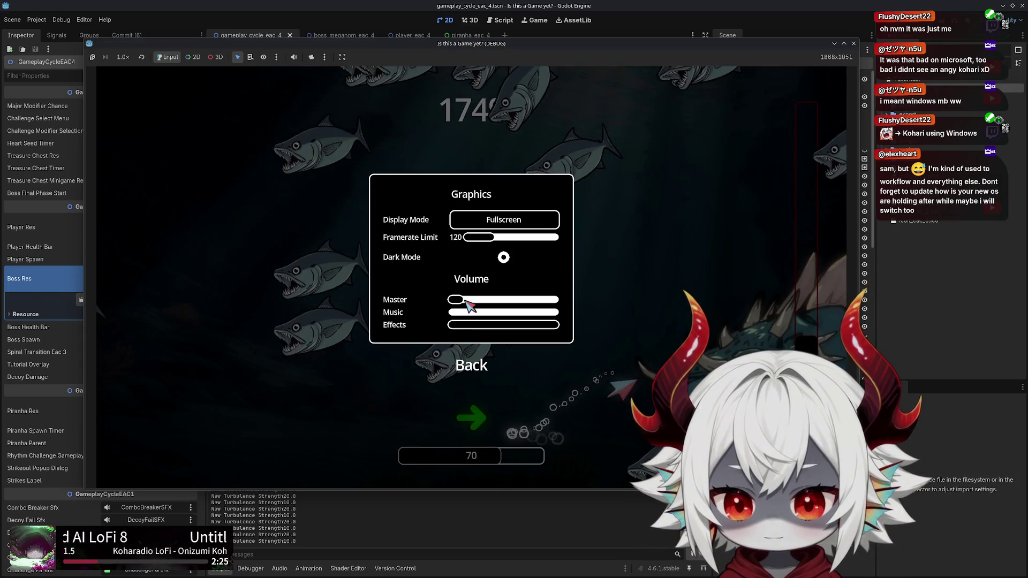
pyautogui.click(473, 364)
pyautogui.click(469, 197)
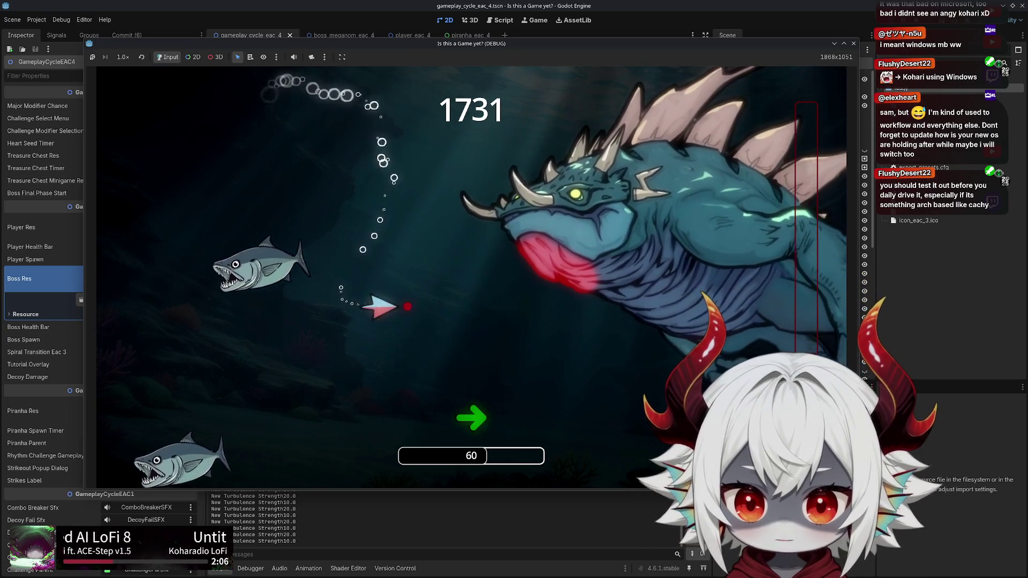
# Restart the run from the pause menu and steer the ship with WASD through bubbles
pyautogui.press('Escape')
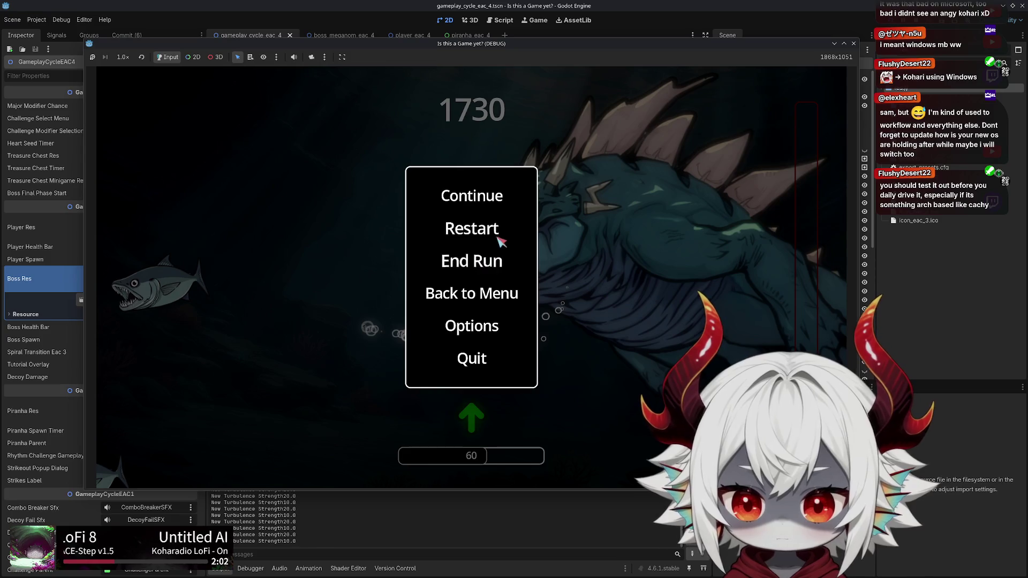
pyautogui.click(498, 239)
pyautogui.press('a')
pyautogui.press('s')
pyautogui.press('d')
pyautogui.press('w')
pyautogui.press('a')
pyautogui.press('s')
pyautogui.press('w')
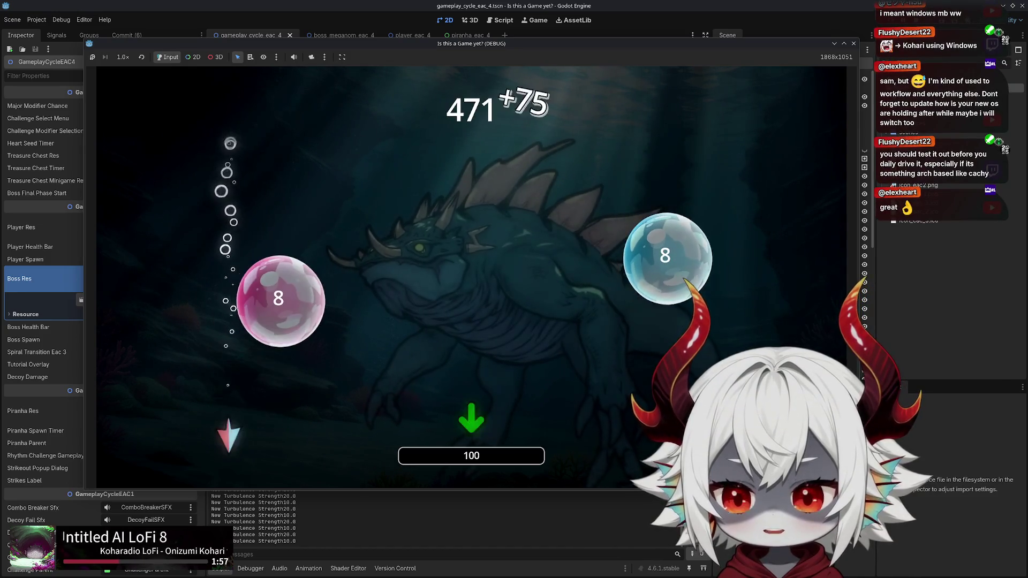
pyautogui.press('w')
pyautogui.press('s')
pyautogui.press('w')
# Keep moving the ship down, right, left and up through bubbles until Game Over
pyautogui.press('s')
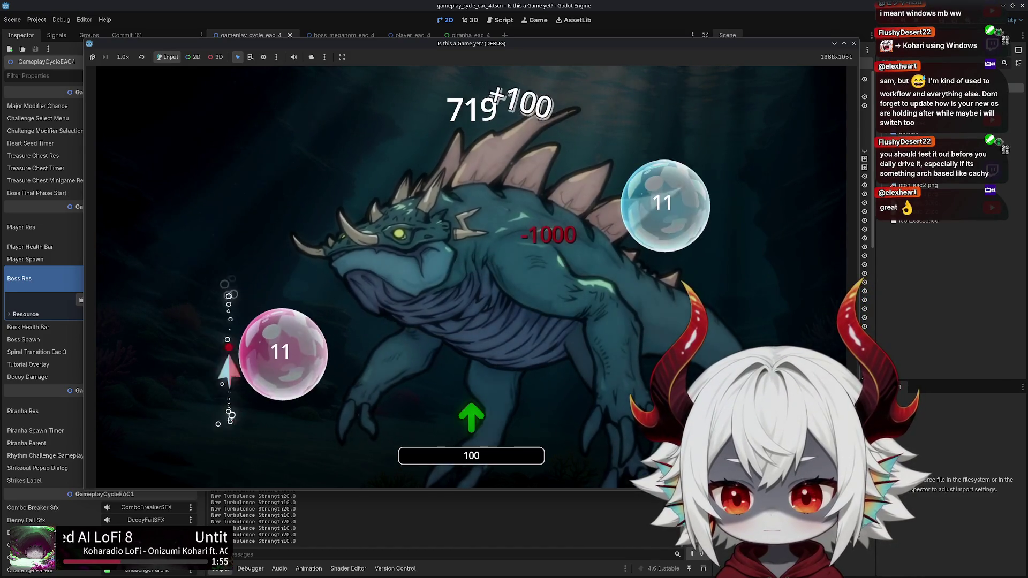
pyautogui.press('d')
pyautogui.press('s')
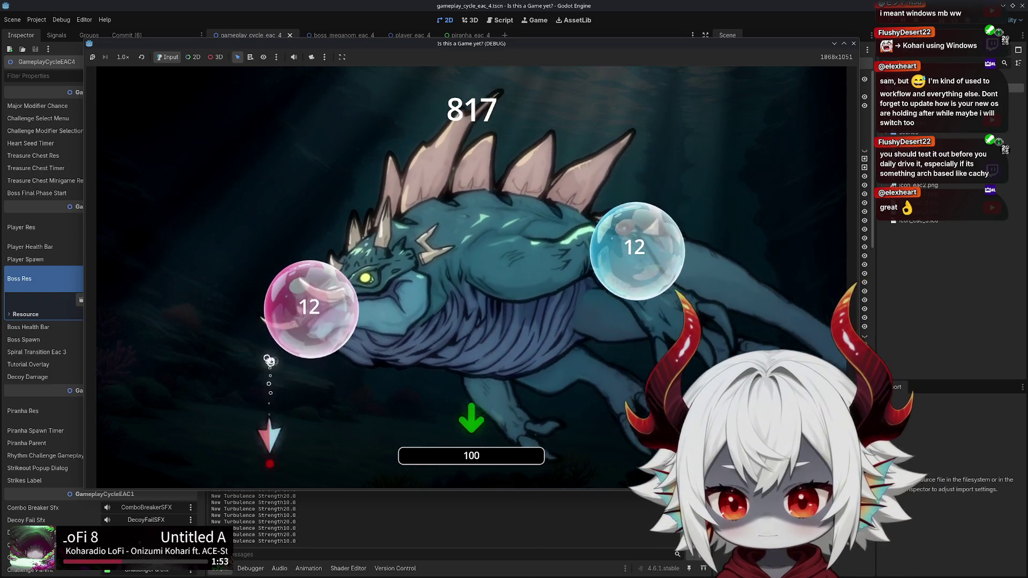
pyautogui.press('d')
pyautogui.press('a')
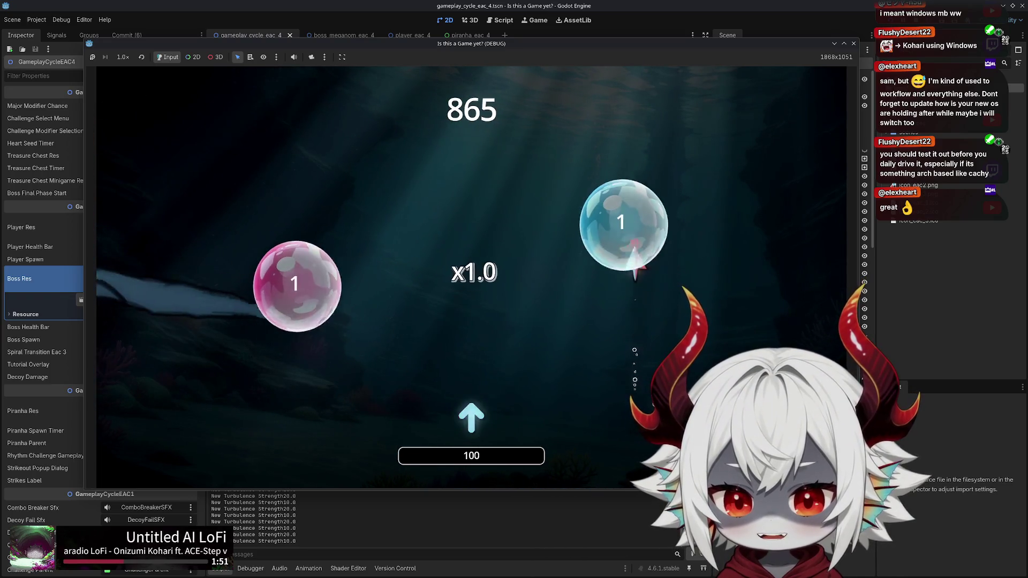
pyautogui.press('w')
pyautogui.press('s')
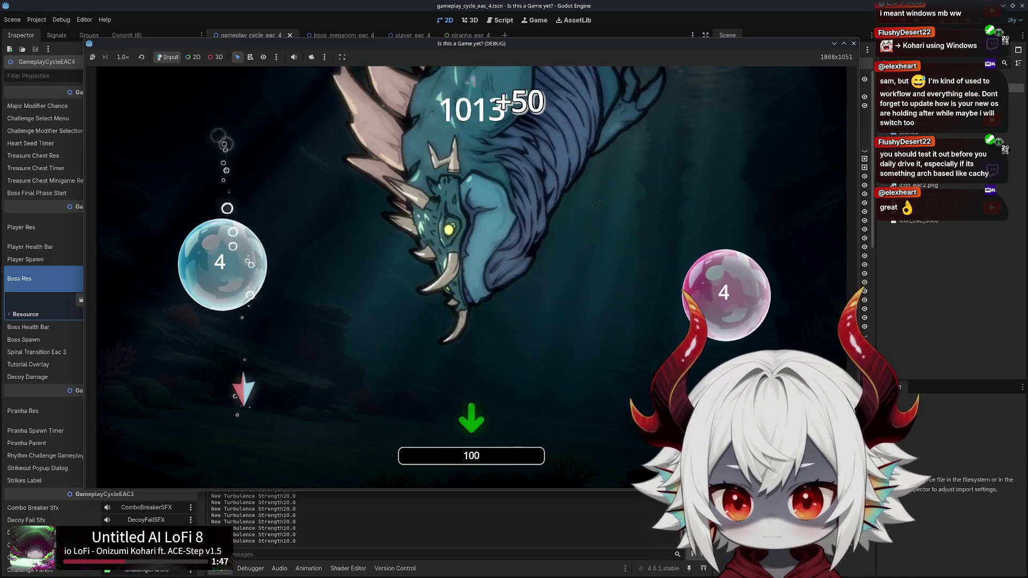
pyautogui.press('w')
pyautogui.press('a')
pyautogui.press('d')
pyautogui.press('d')
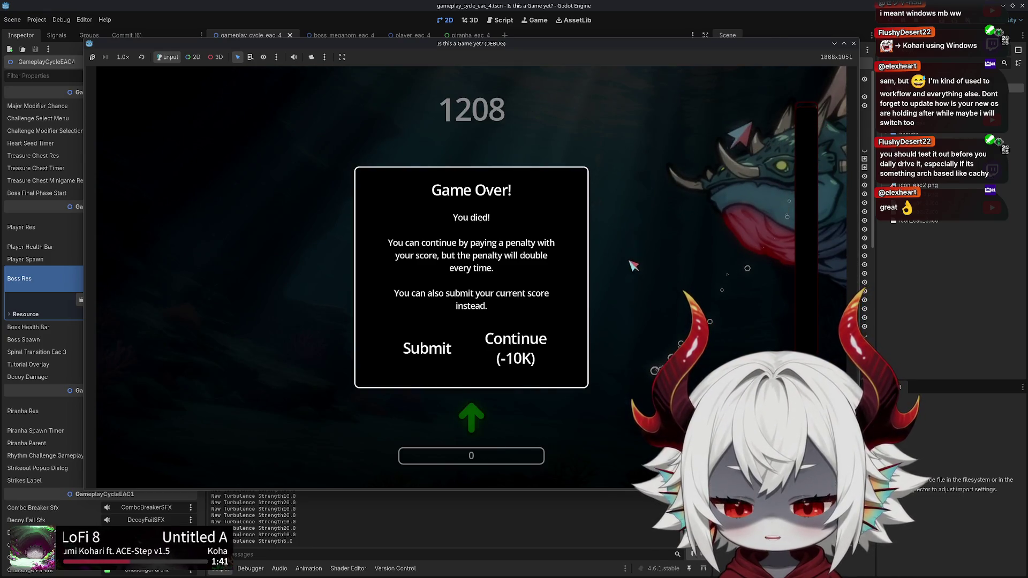
# Continue with the -10K penalty, score the first points, then pause the game
pyautogui.press('Right')
pyautogui.press('Return')
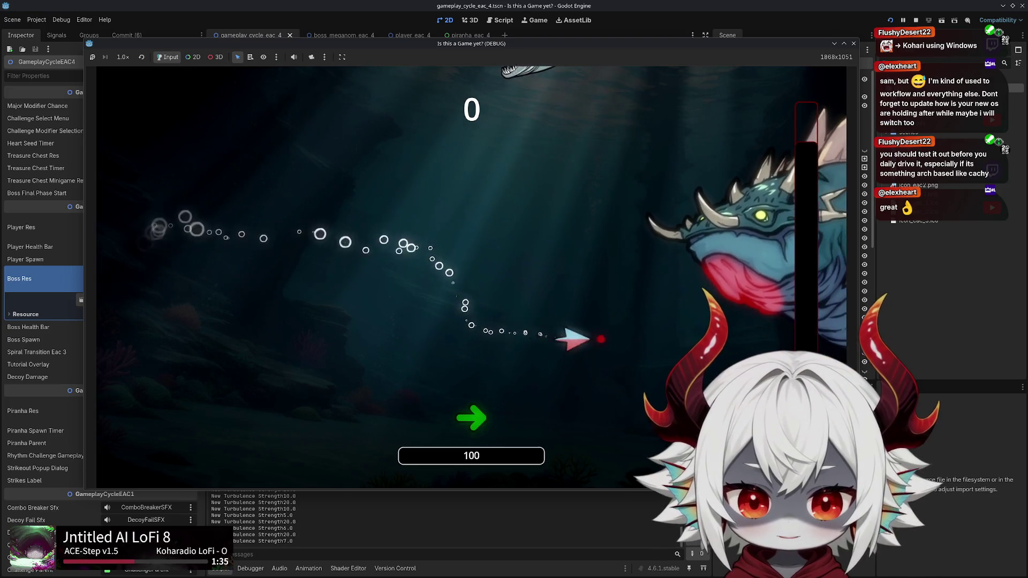
pyautogui.press('Right')
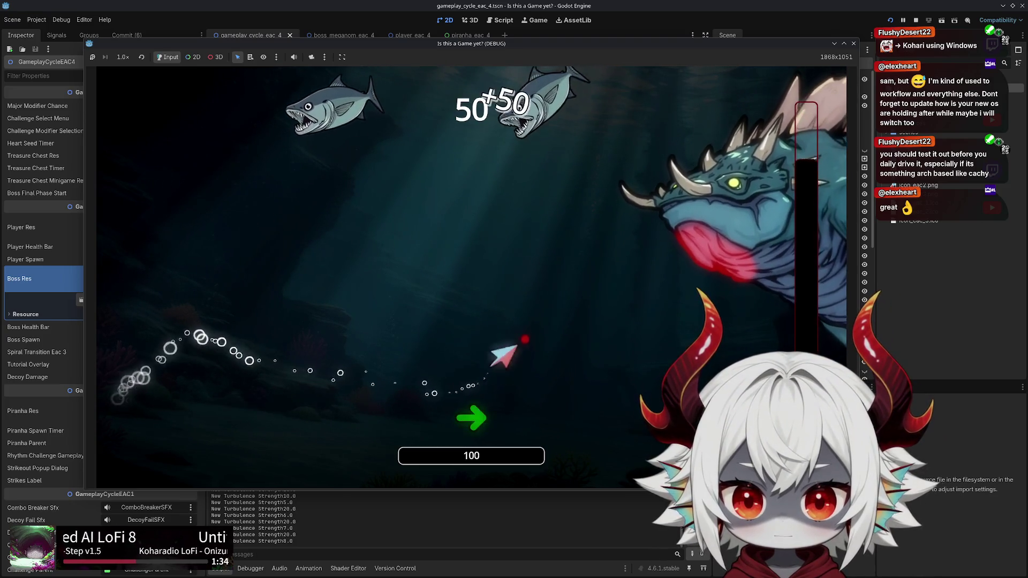
pyautogui.press('Escape')
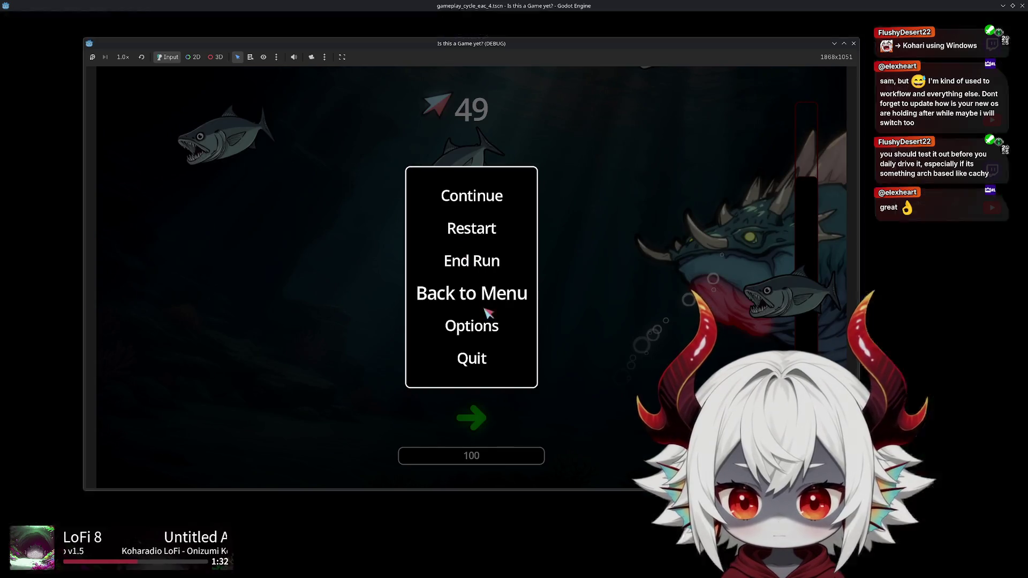
# Check Options, resume play down to 38 points, then pause the game again
pyautogui.click(486, 312)
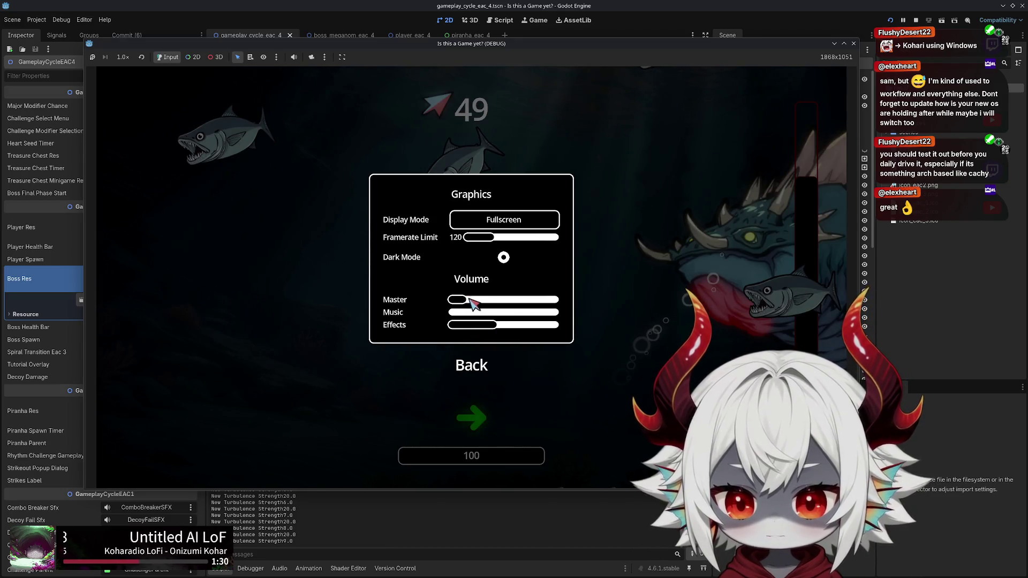
pyautogui.click(472, 366)
pyautogui.click(484, 196)
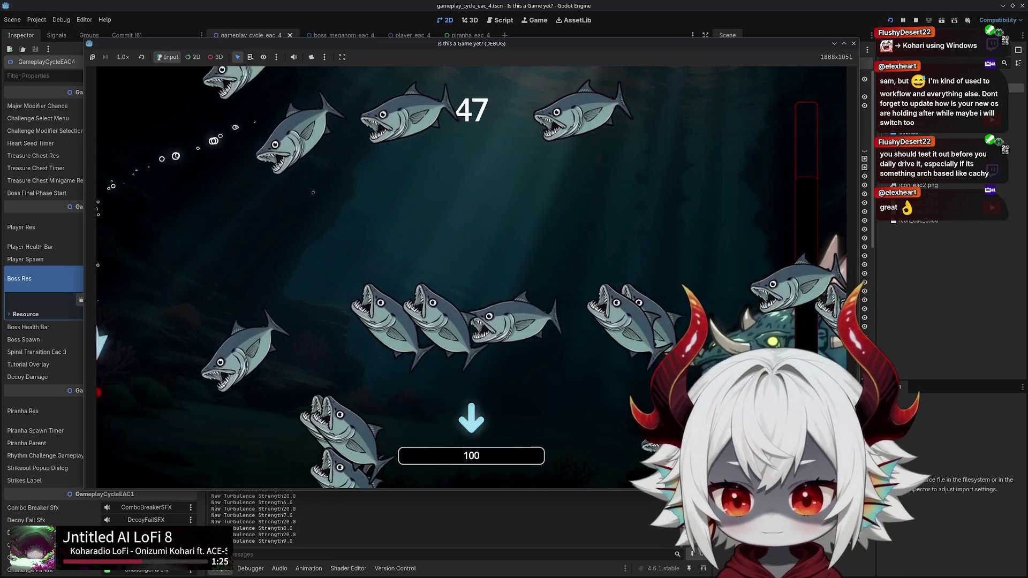
pyautogui.press('Escape')
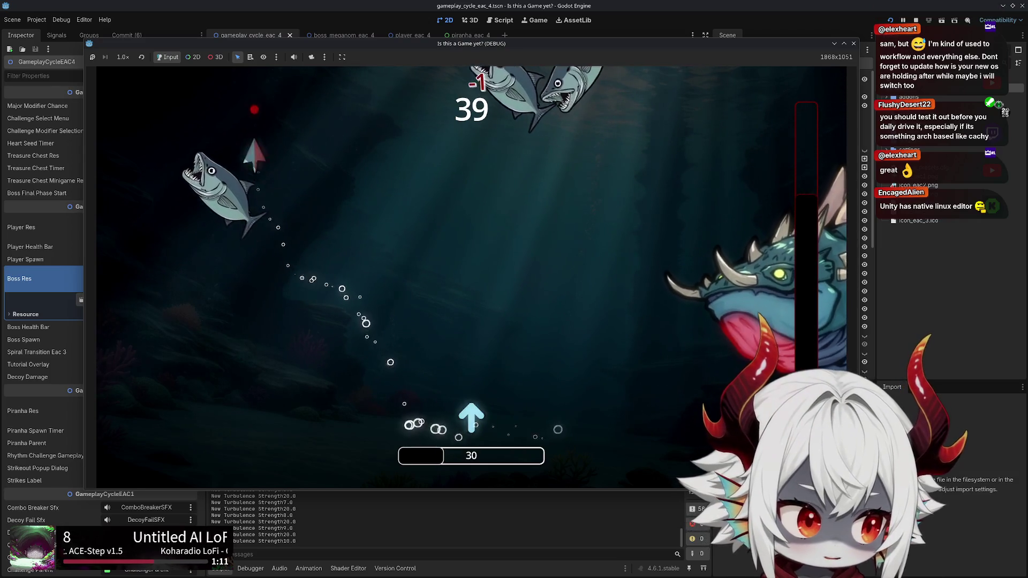
pyautogui.press('Escape')
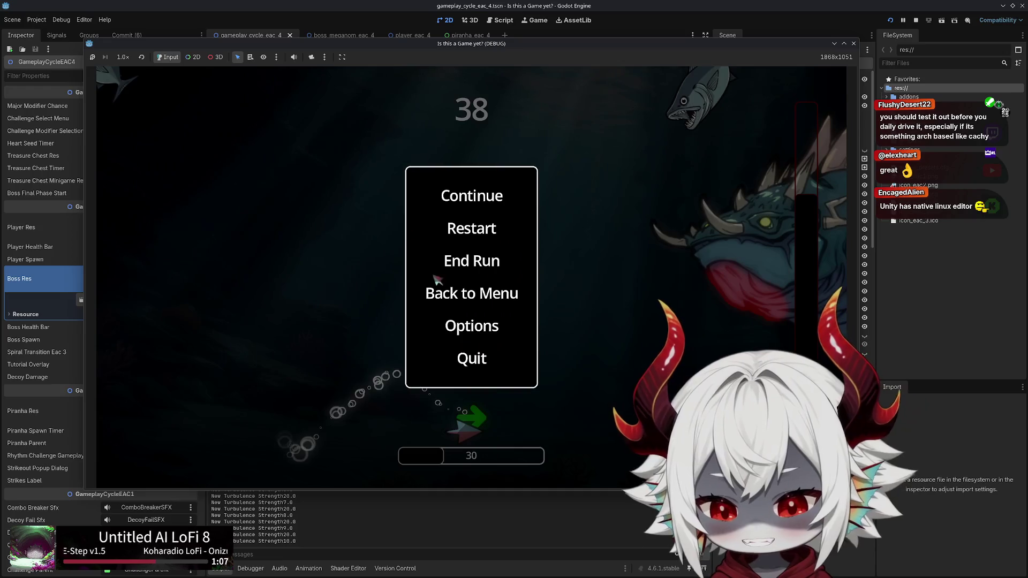
# Quit the test game and switch to the piranha_eac_3.gd script
pyautogui.click(482, 358)
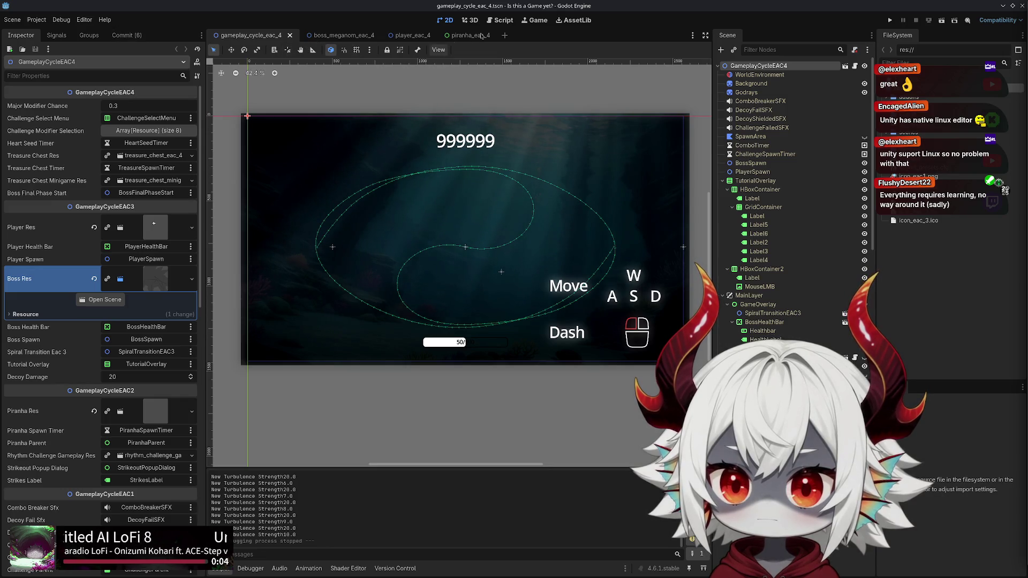
pyautogui.click(506, 23)
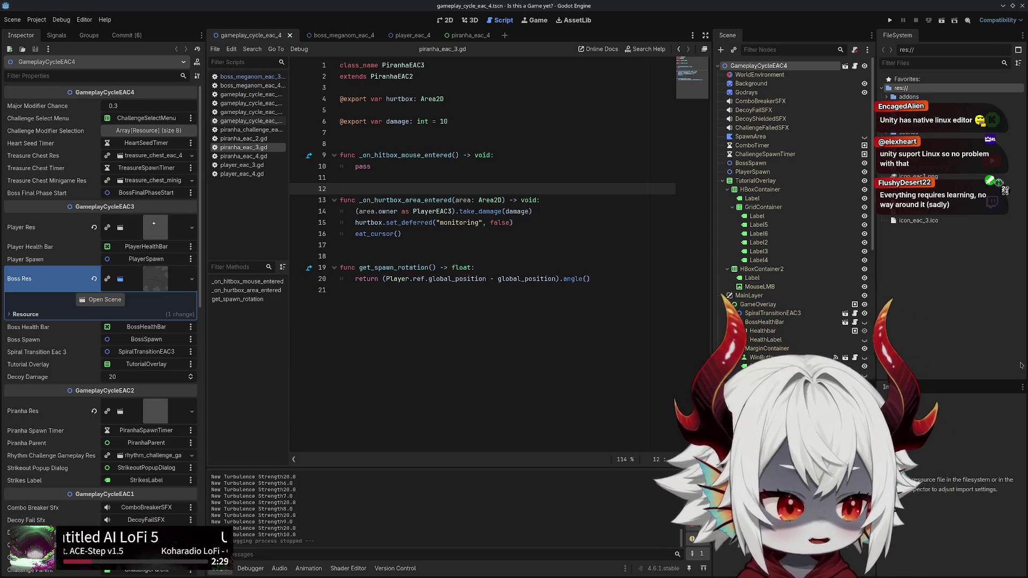
pyautogui.click(527, 255)
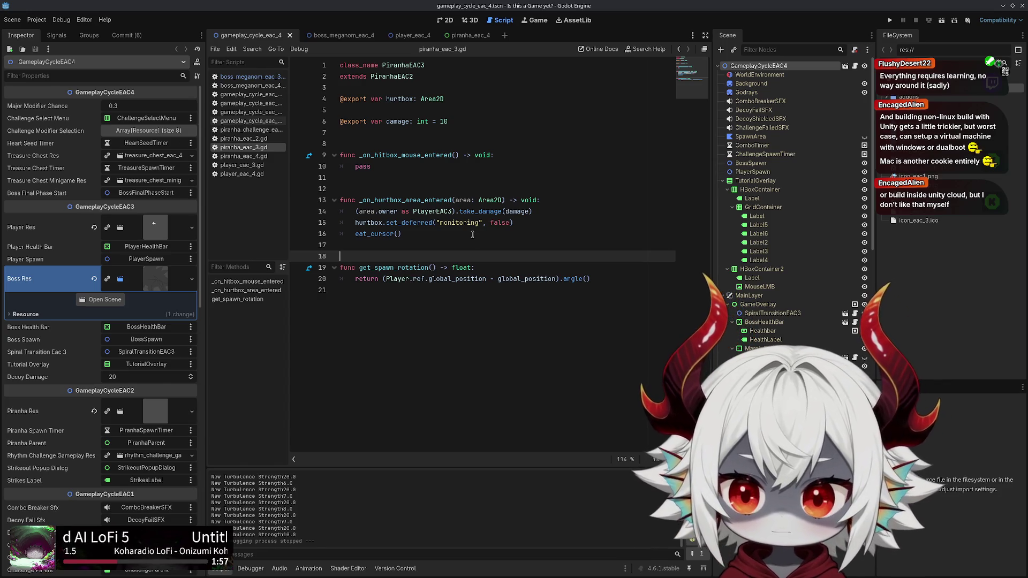
pyautogui.click(9, 22)
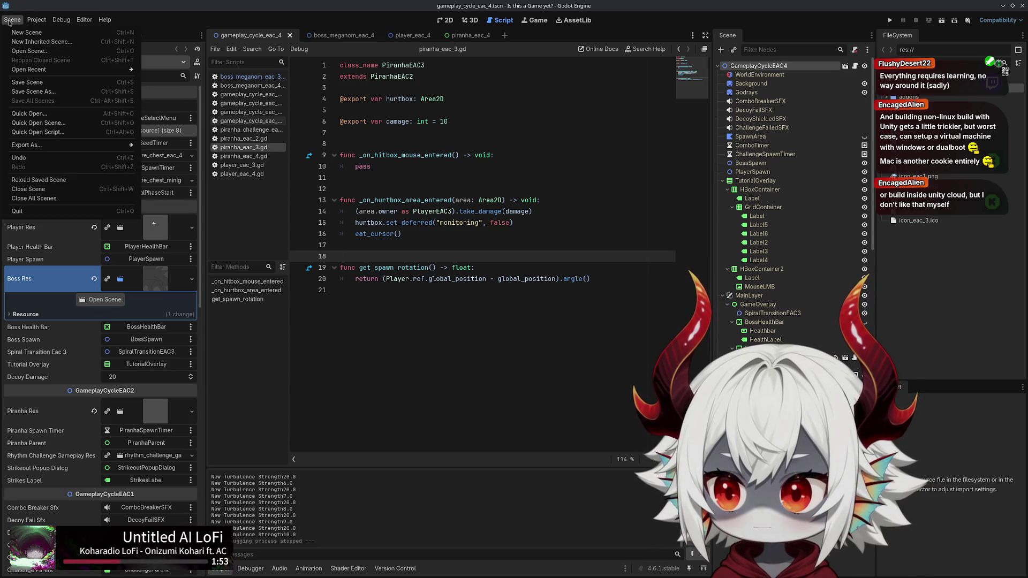
# Scroll through the Project Settings categories, then close the window
pyautogui.click(42, 33)
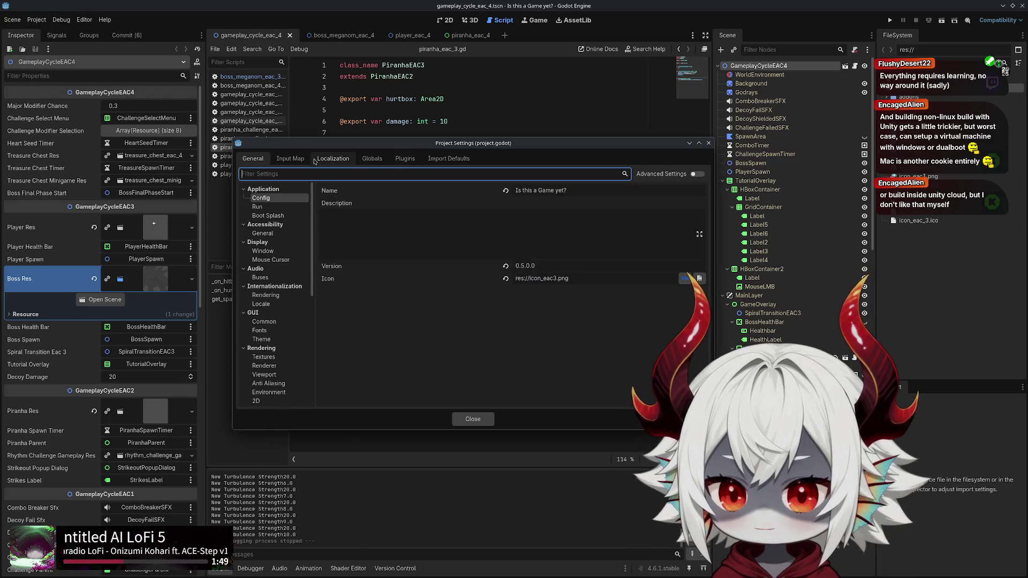
pyautogui.scroll(-5, 296, 229)
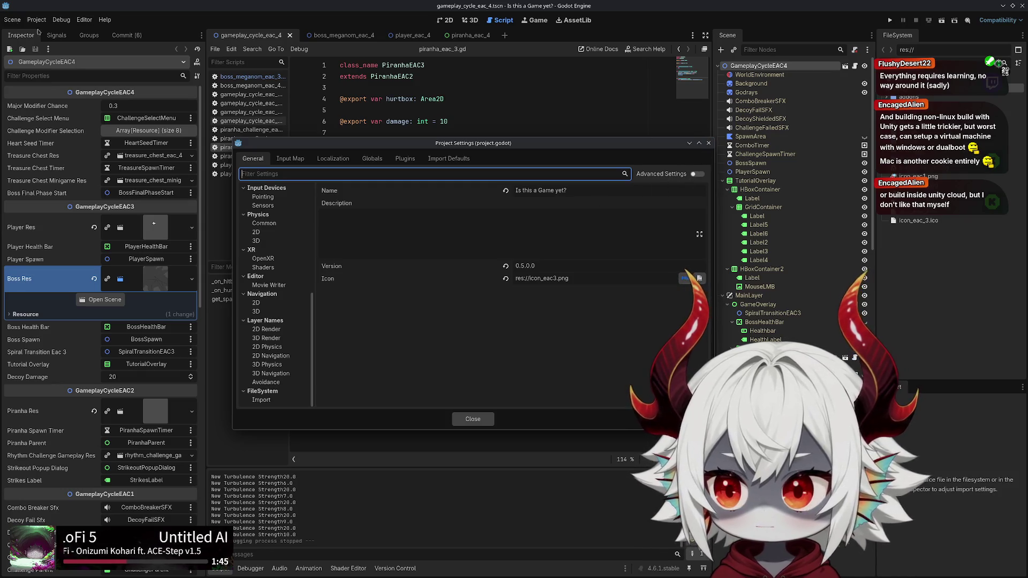
pyautogui.scroll(5, 276, 284)
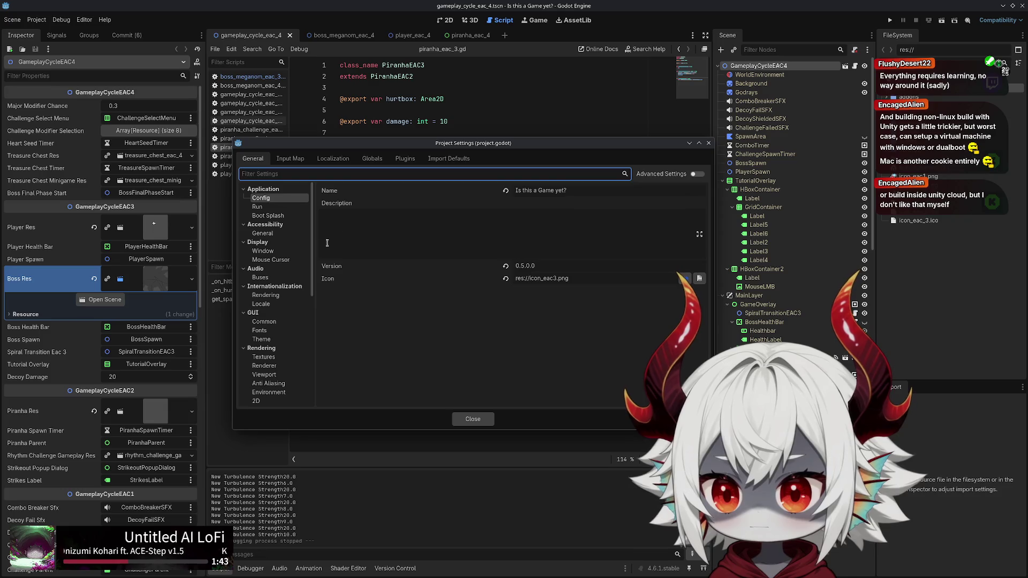
pyautogui.click(708, 143)
# Open the Export dialog from the Project menu
pyautogui.click(12, 19)
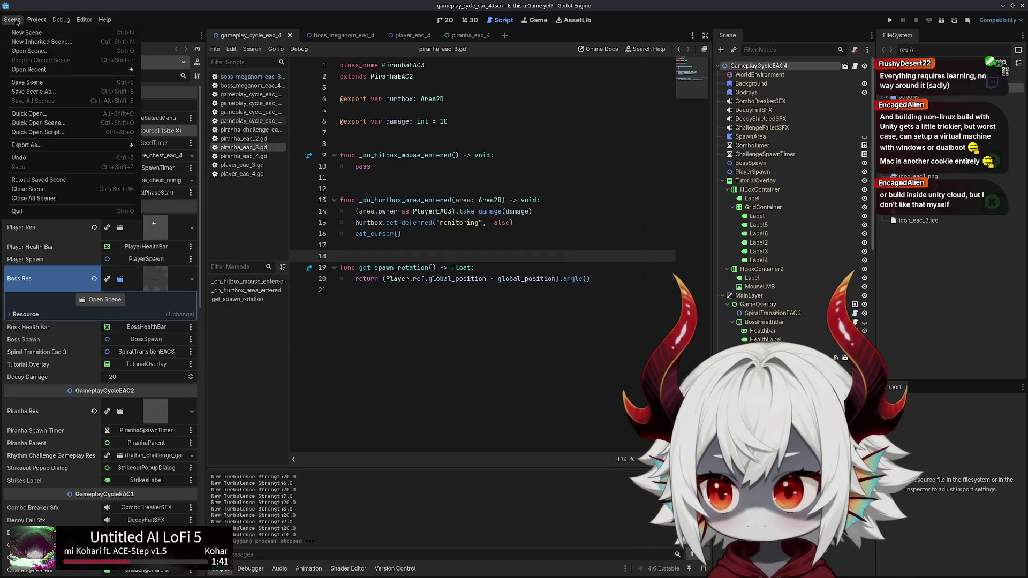
pyautogui.moveTo(34, 146)
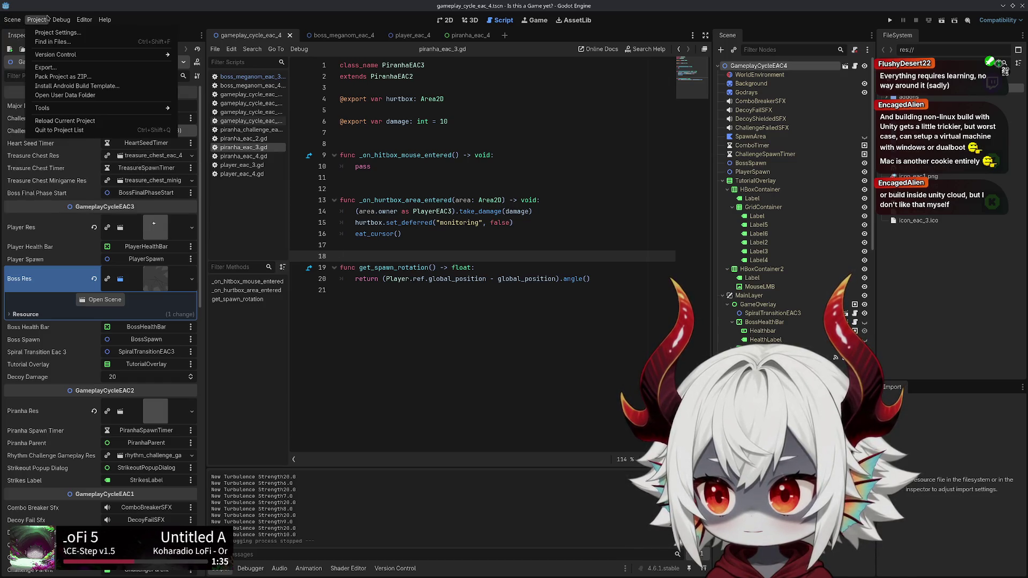
pyautogui.moveTo(37, 20)
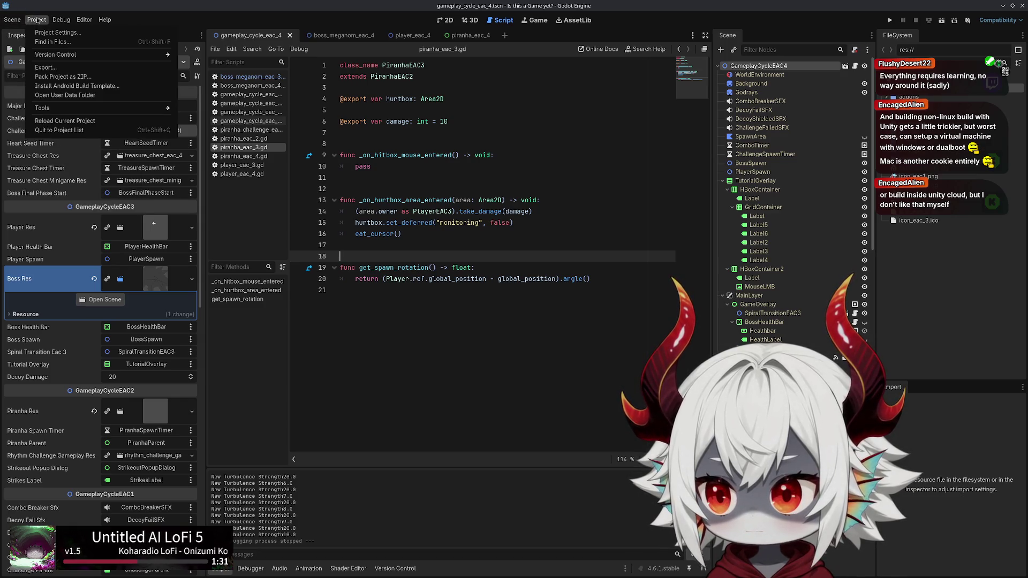
pyautogui.click(45, 68)
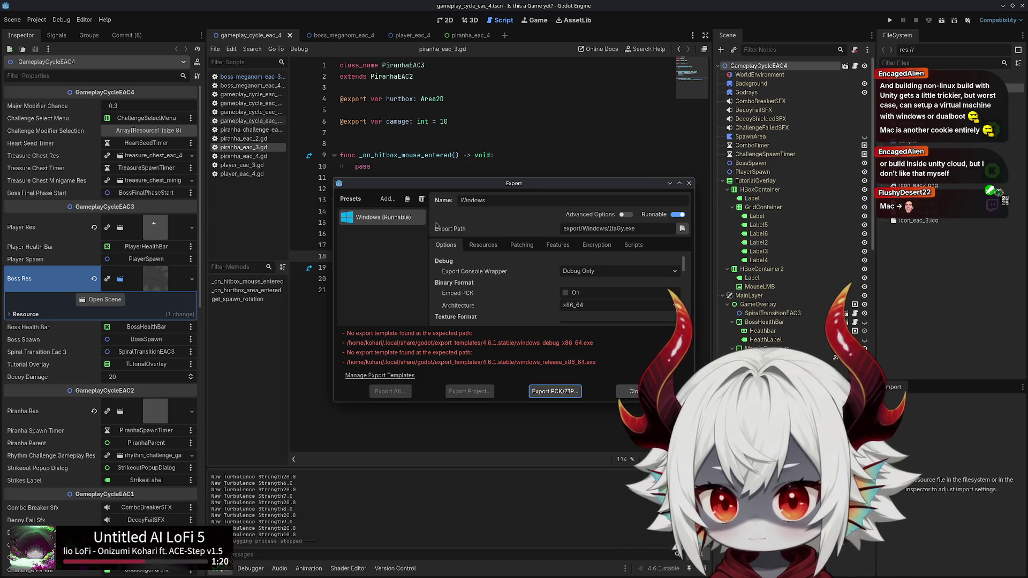
pyautogui.click(388, 200)
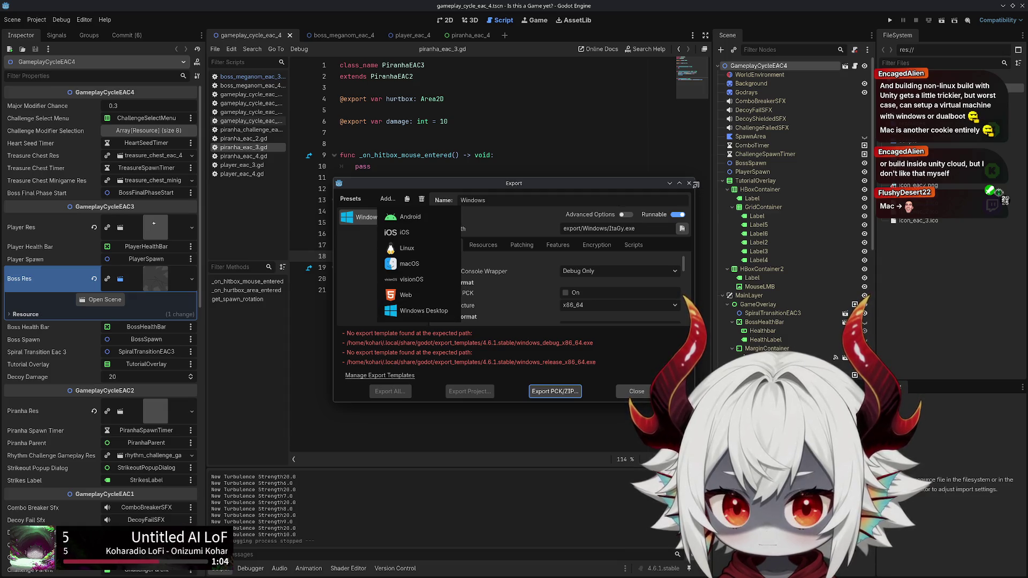
pyautogui.click(689, 183)
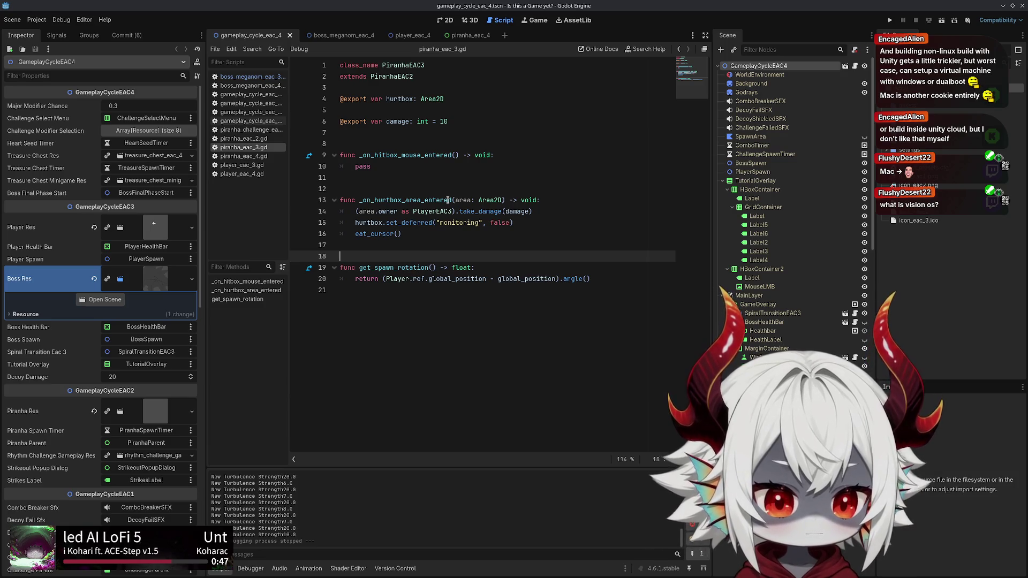
pyautogui.click(489, 187)
# Open boss_meganom_eac_4.gd from the script list
pyautogui.click(255, 86)
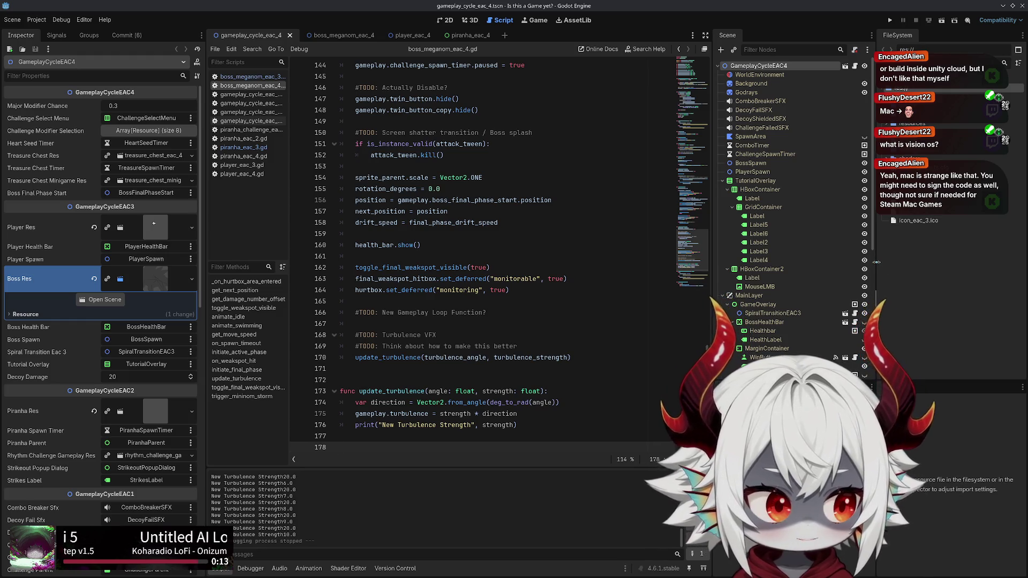
# Resize the scene tree, code area and lower right panel slightly
pyautogui.moveTo(876, 262); pyautogui.dragTo(875, 263)
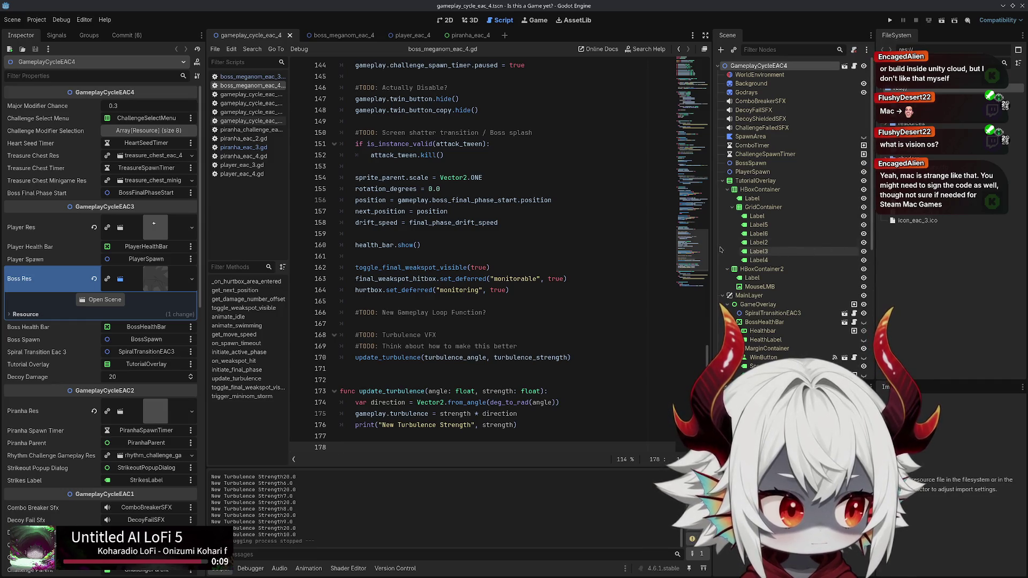
pyautogui.moveTo(713, 246); pyautogui.dragTo(719, 245)
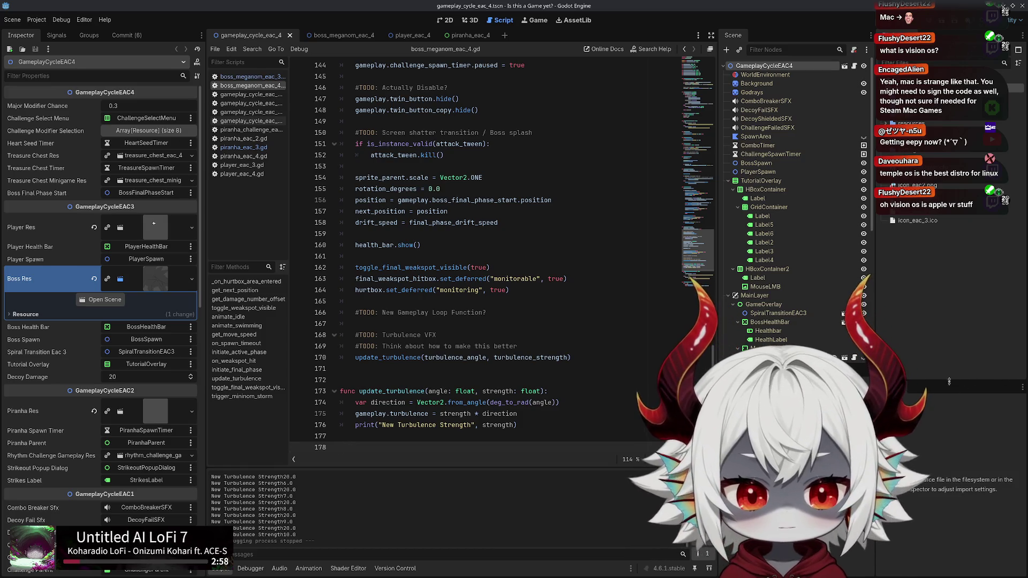
pyautogui.moveTo(946, 380); pyautogui.dragTo(947, 363)
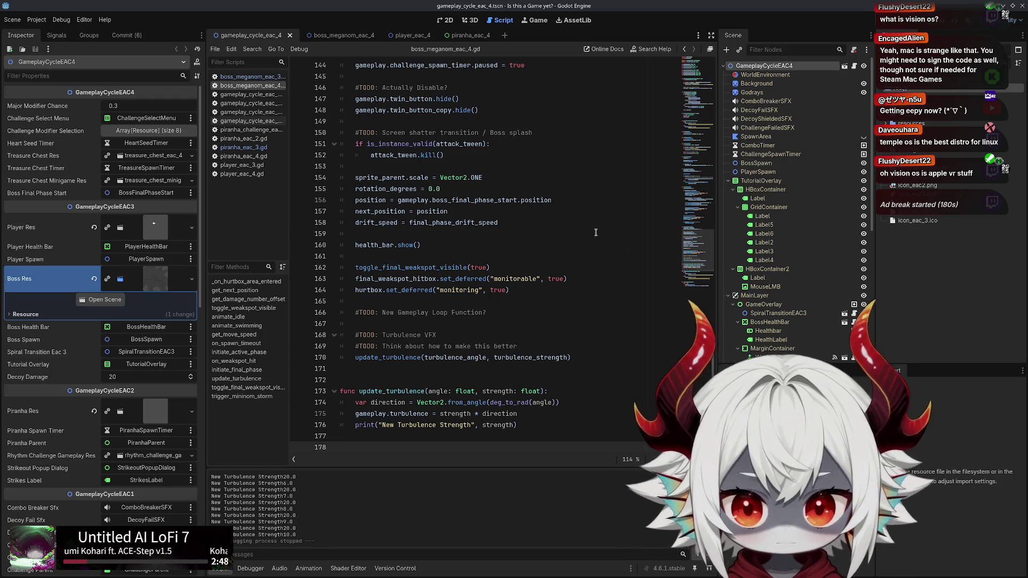
# Compare boss_meganom_eac_3 and eac_4, then test-run the game and stop it
pyautogui.click(250, 79)
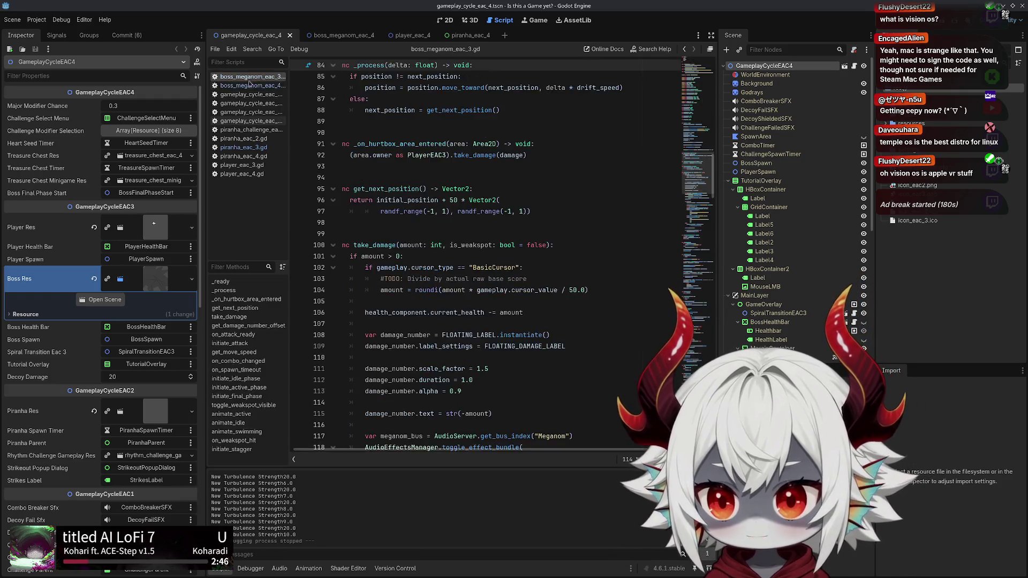
pyautogui.click(248, 86)
pyautogui.press('F6')
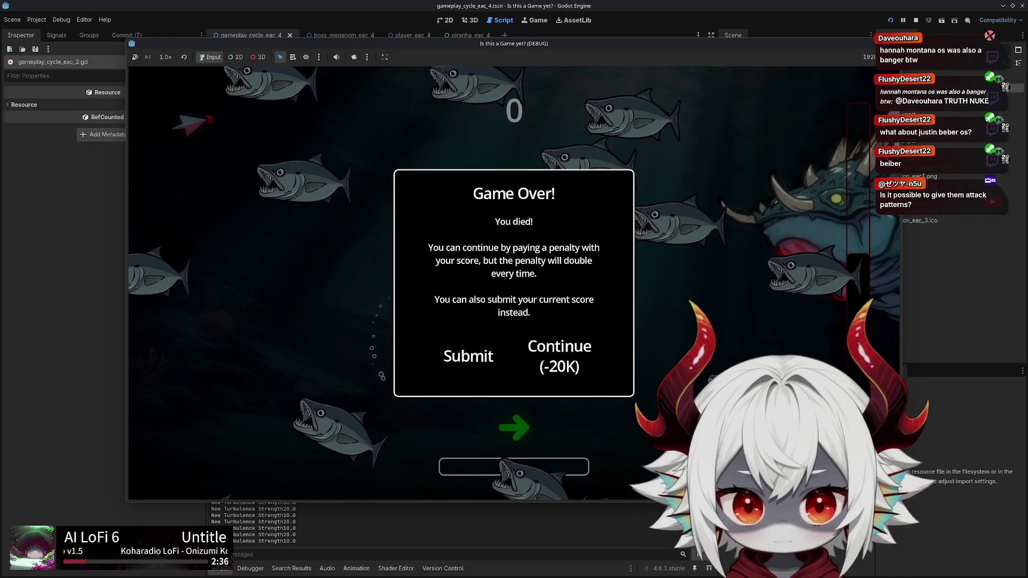
pyautogui.press('F8')
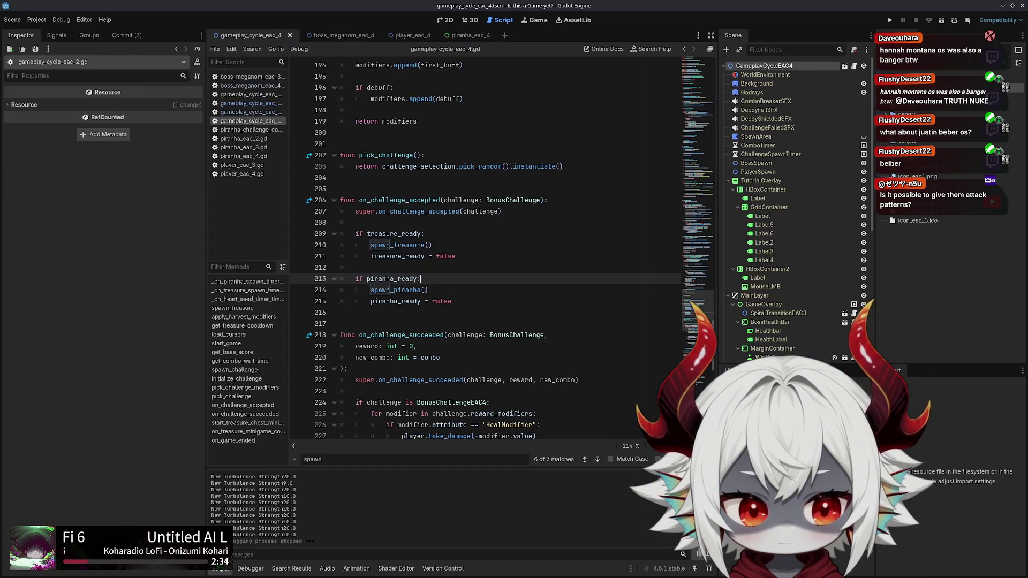
# Place the caret on empty line 208, then open gameplay_cycle_eac_2.gd from the script list
pyautogui.press('Down')
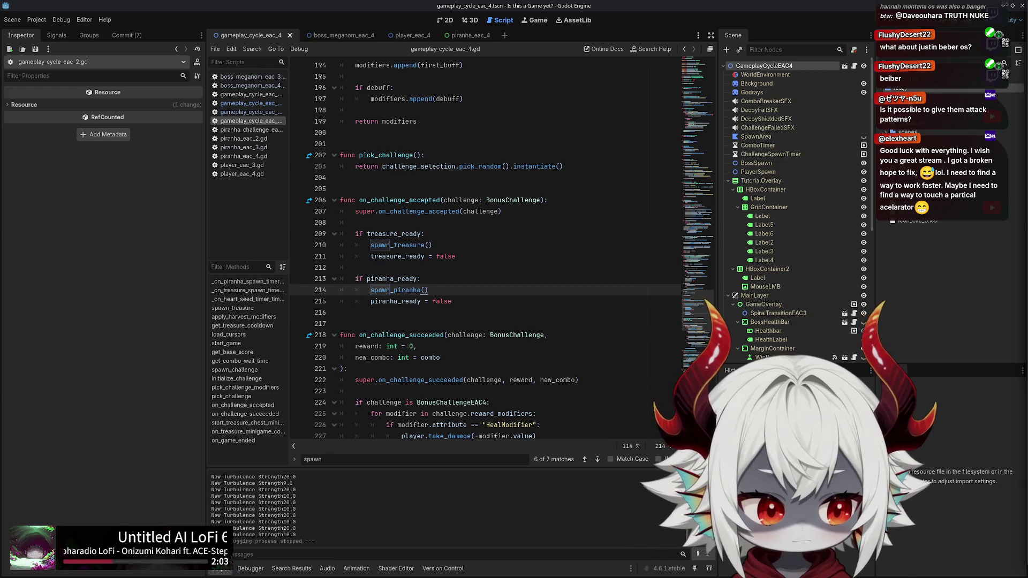
pyautogui.click(559, 222)
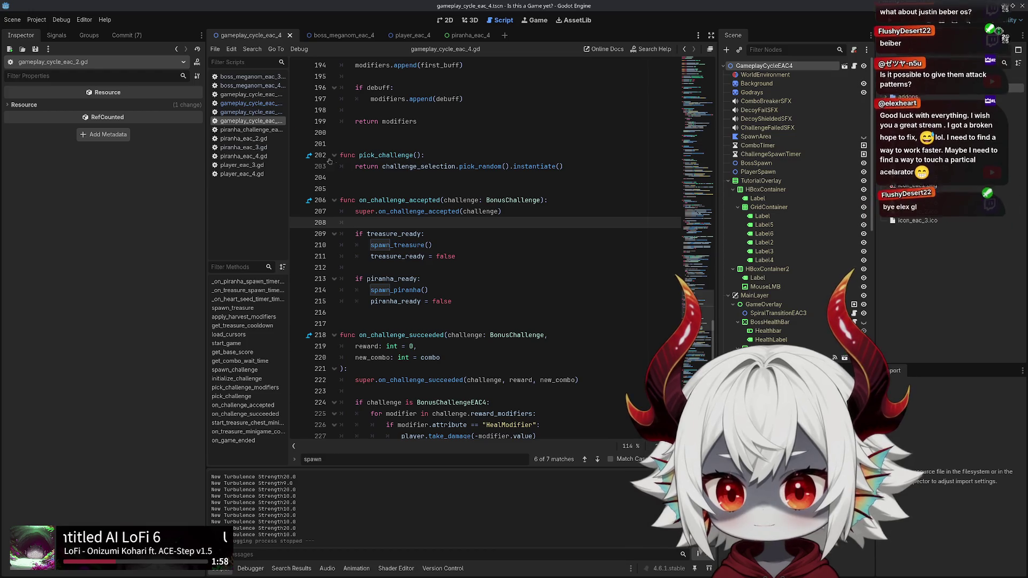
pyautogui.click(243, 103)
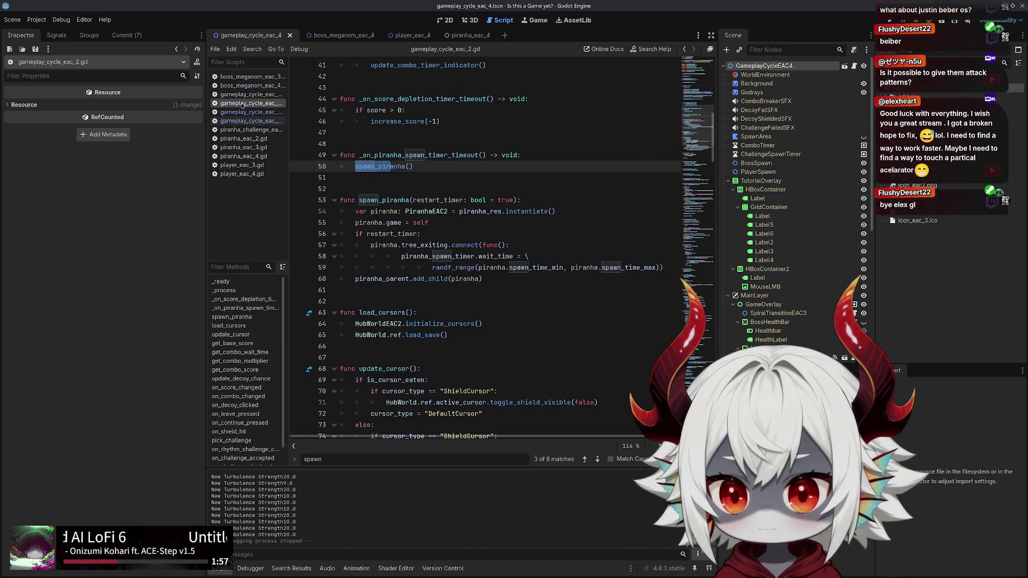
pyautogui.click(375, 167)
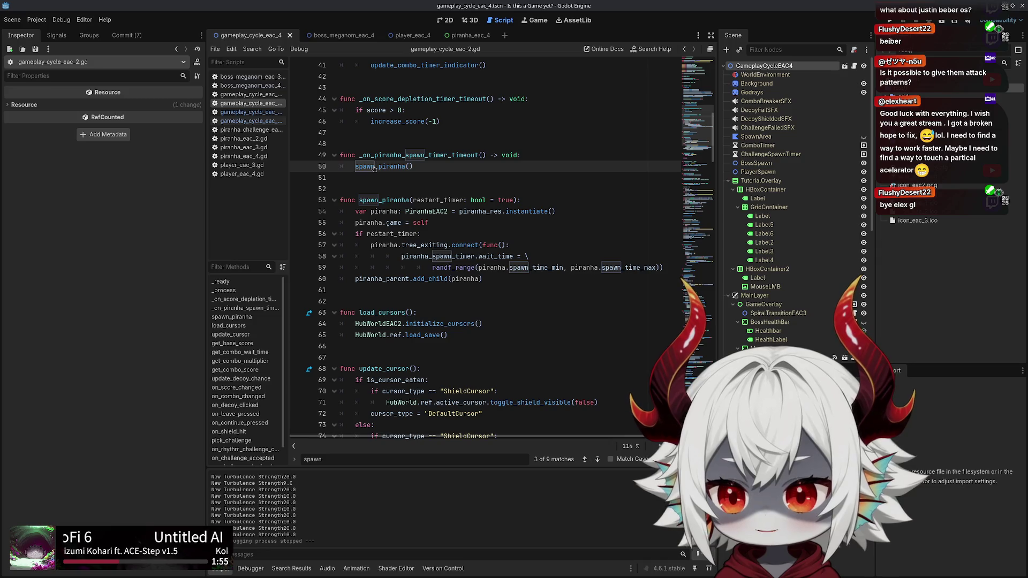
pyautogui.keyDown('ctrl'); pyautogui.click(378, 166); pyautogui.keyUp('ctrl')
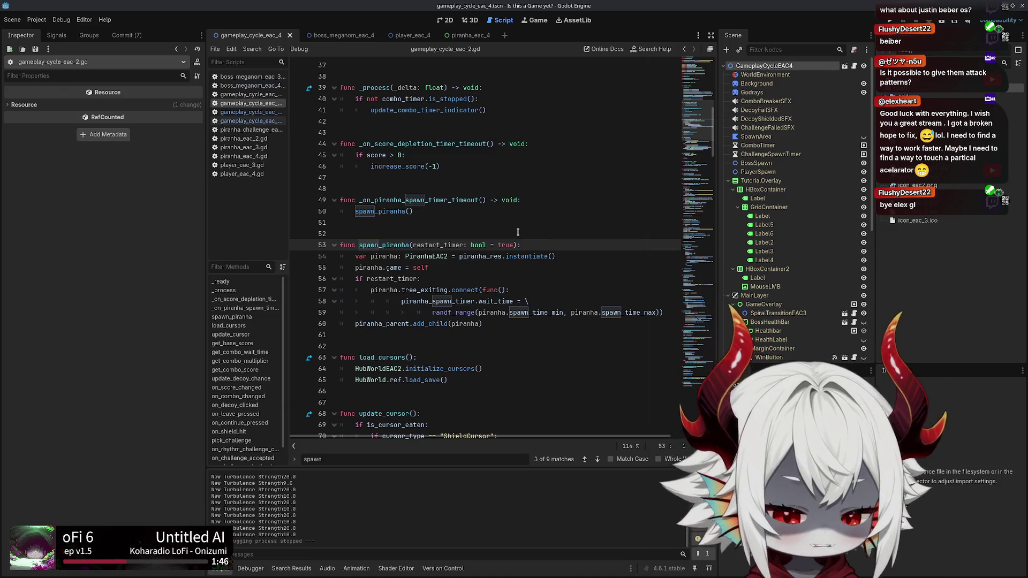
pyautogui.click(437, 257)
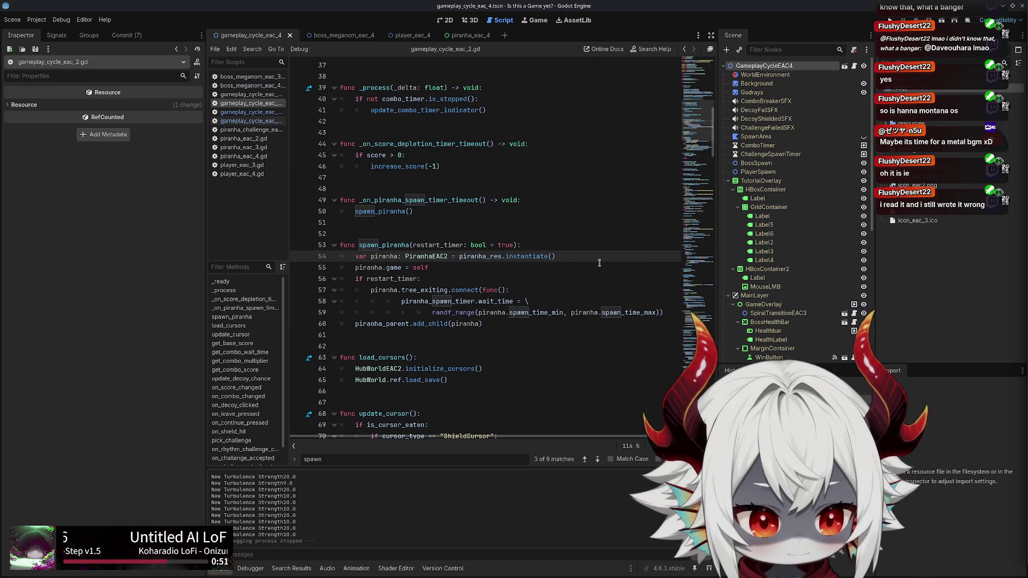
pyautogui.click(599, 263)
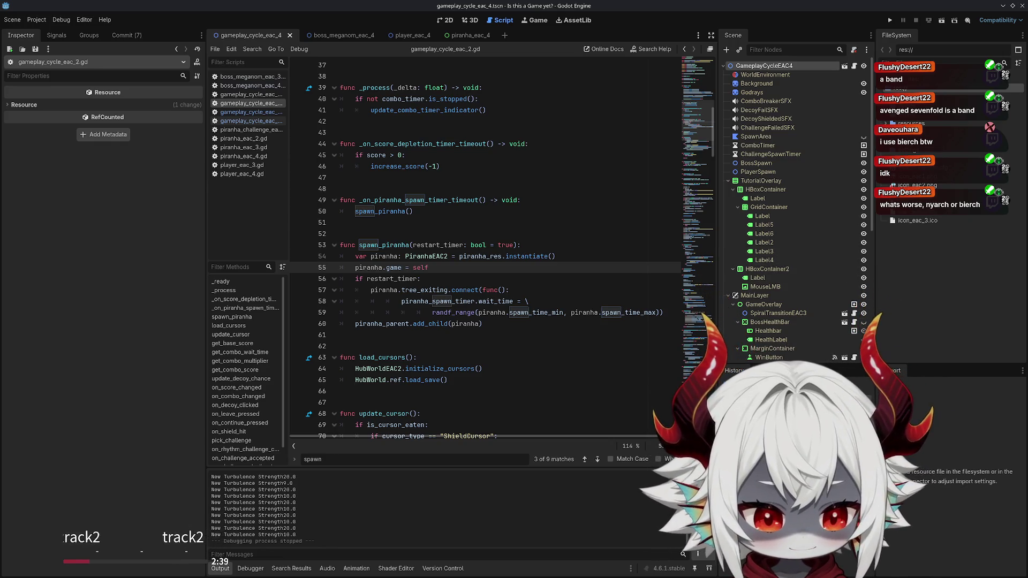
# Put the caret on the blank line after the new spawn_piranha function
pyautogui.click(486, 347)
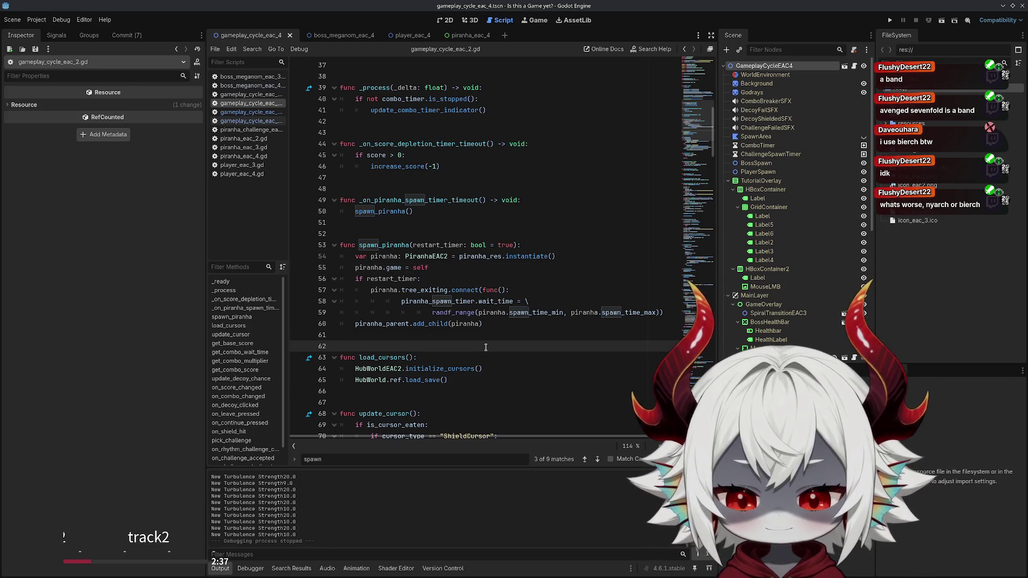
pyautogui.click(507, 323)
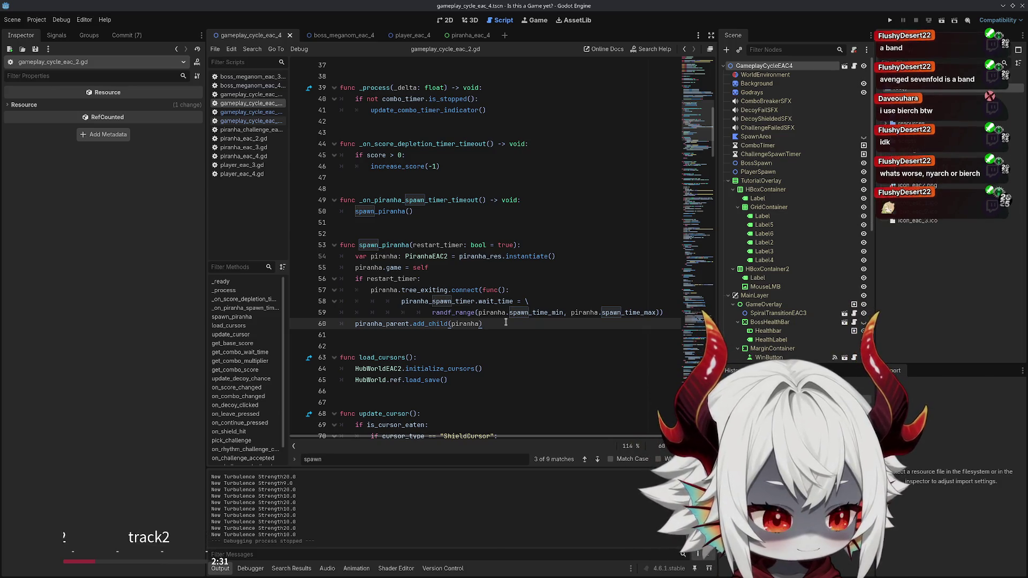
pyautogui.click(498, 332)
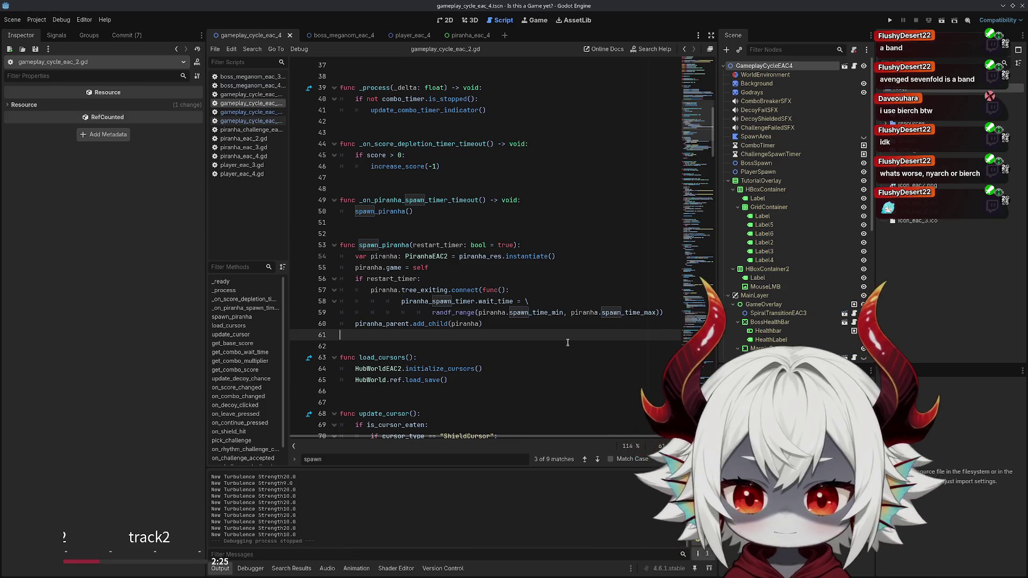
pyautogui.press('Up')
pyautogui.press('Up')
pyautogui.press('Up')
pyautogui.press('Down')
pyautogui.press('Down')
pyautogui.press('Down')
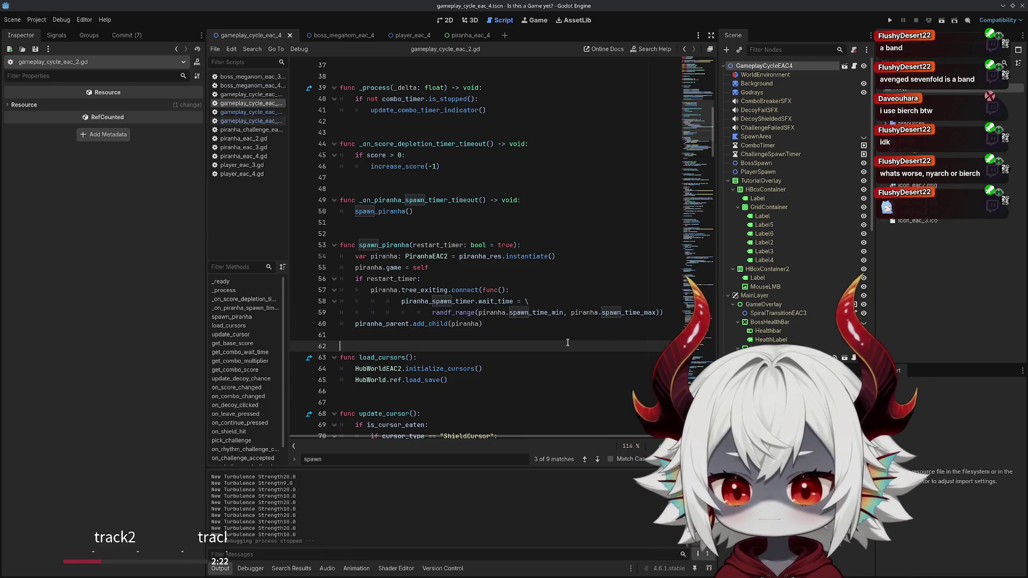
pyautogui.press('Up')
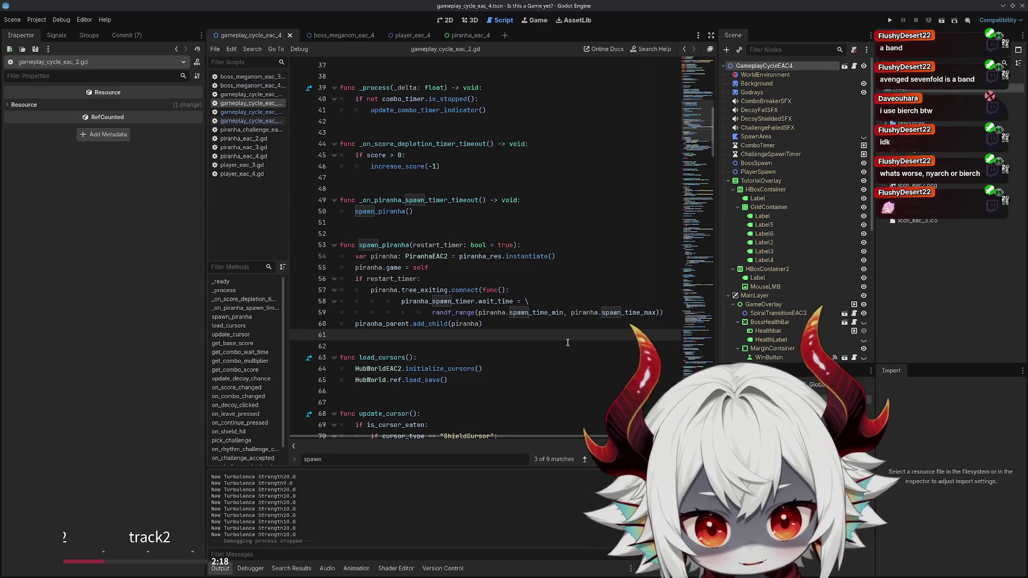
pyautogui.press('Up')
pyautogui.press('Up')
pyautogui.press('Up')
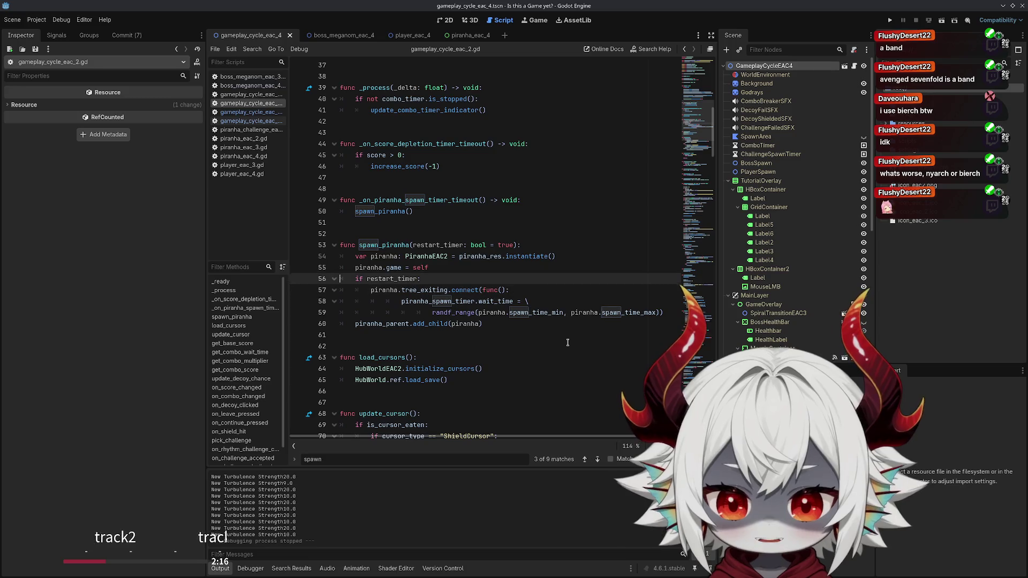
pyautogui.press('Up')
pyautogui.press('Up')
pyautogui.press('Up')
pyautogui.press('End')
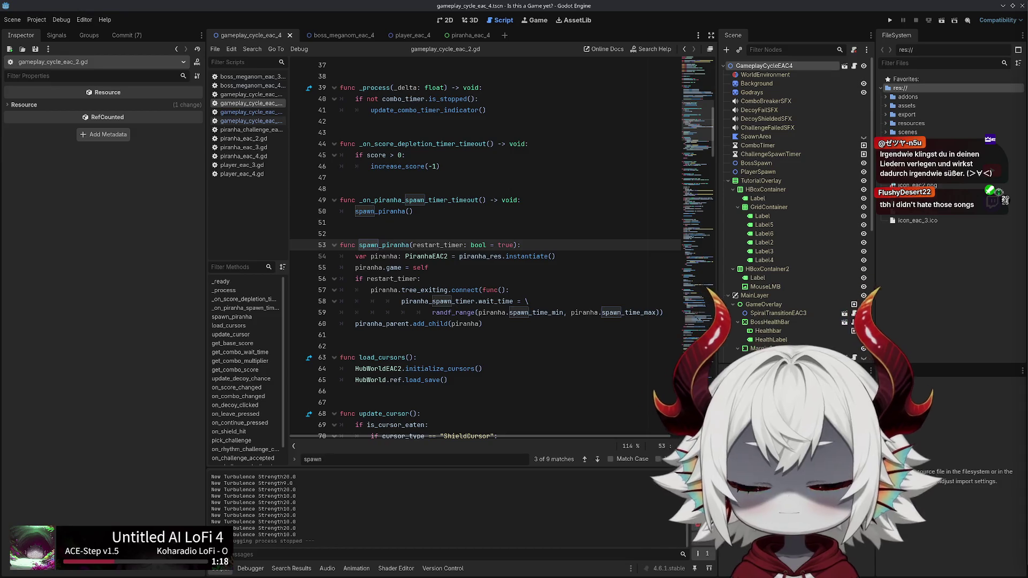
# Place the cursor on blank line 51 of gameplay_cycle_eac_2.gd
pyautogui.click(538, 224)
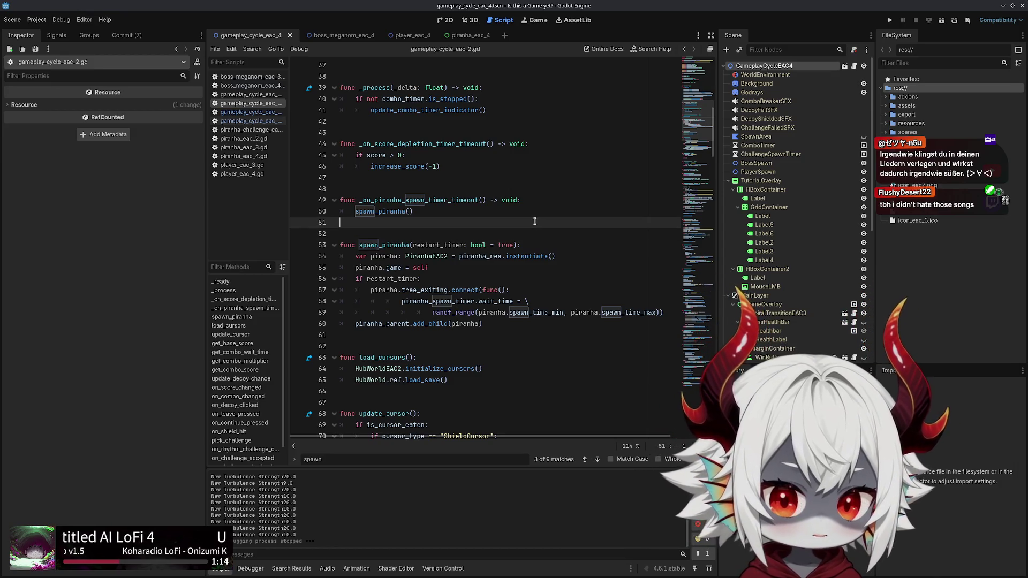
# Move the cursor among lines 42–51 of gameplay_cycle_eac_2.gd, ending on blank line 51
pyautogui.click(560, 177)
pyautogui.click(510, 161)
pyautogui.press('Up')
pyautogui.press('Up')
pyautogui.press('Up')
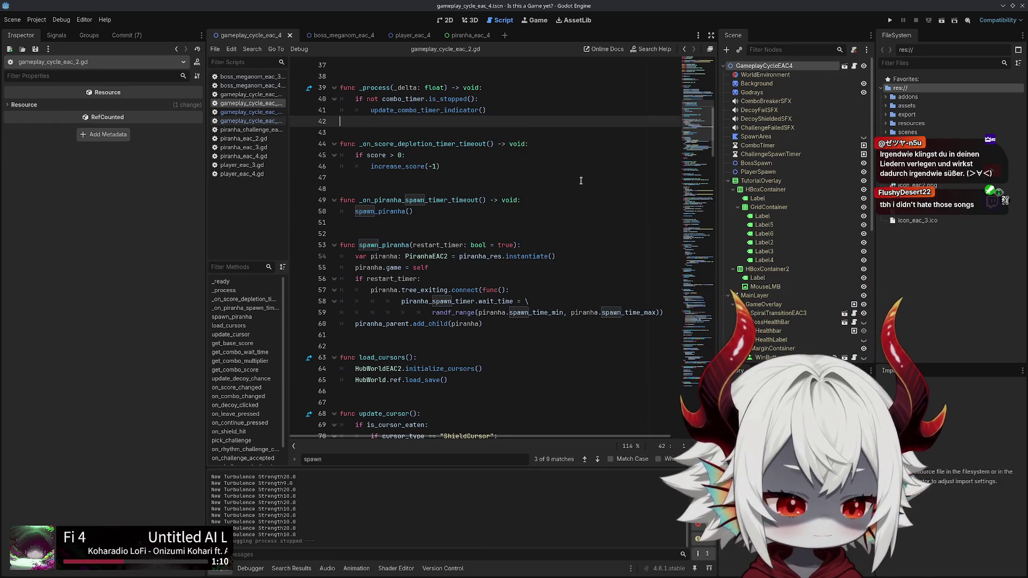
pyautogui.click(506, 223)
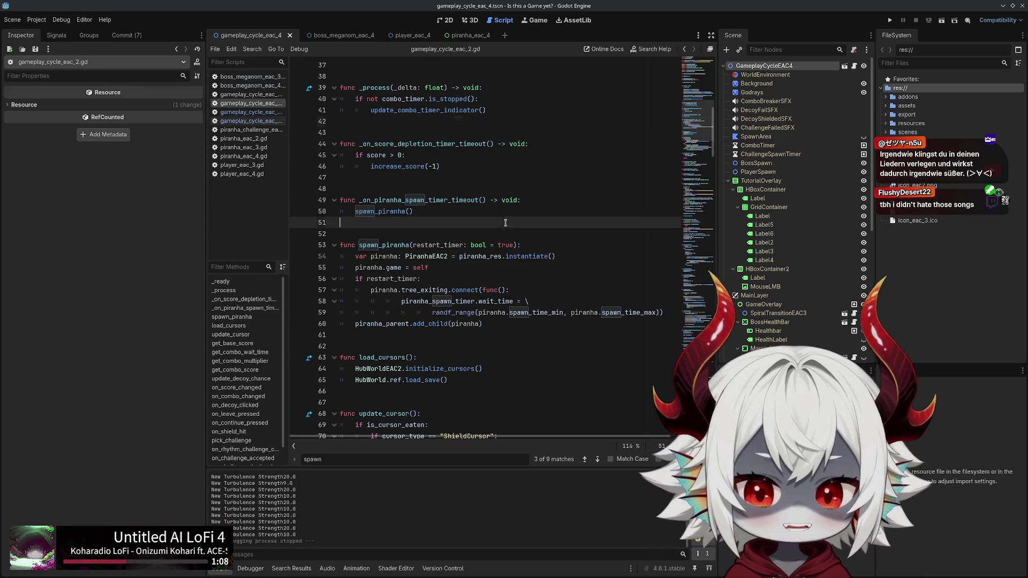
pyautogui.click(523, 180)
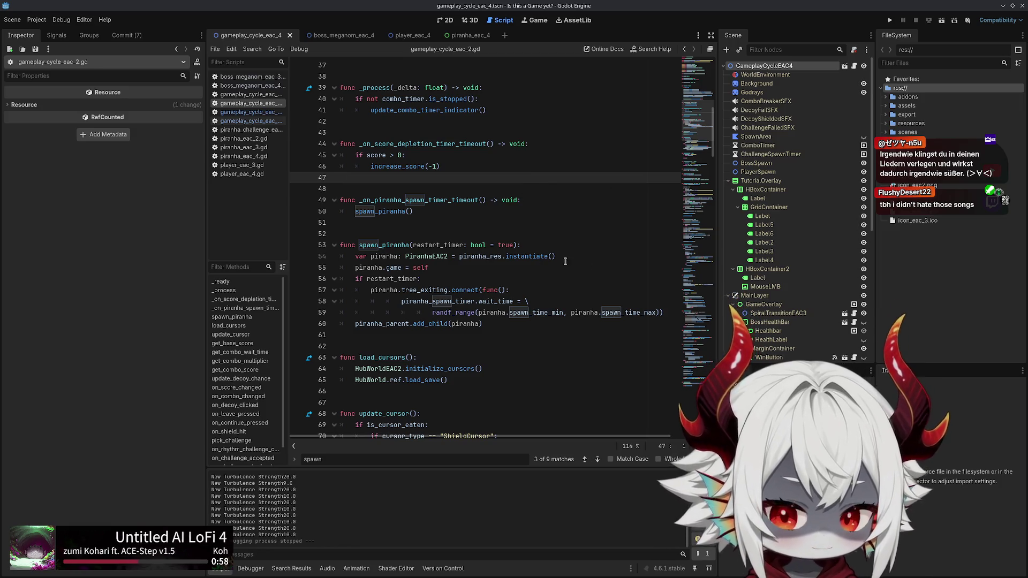
pyautogui.click(415, 223)
pyautogui.click(450, 180)
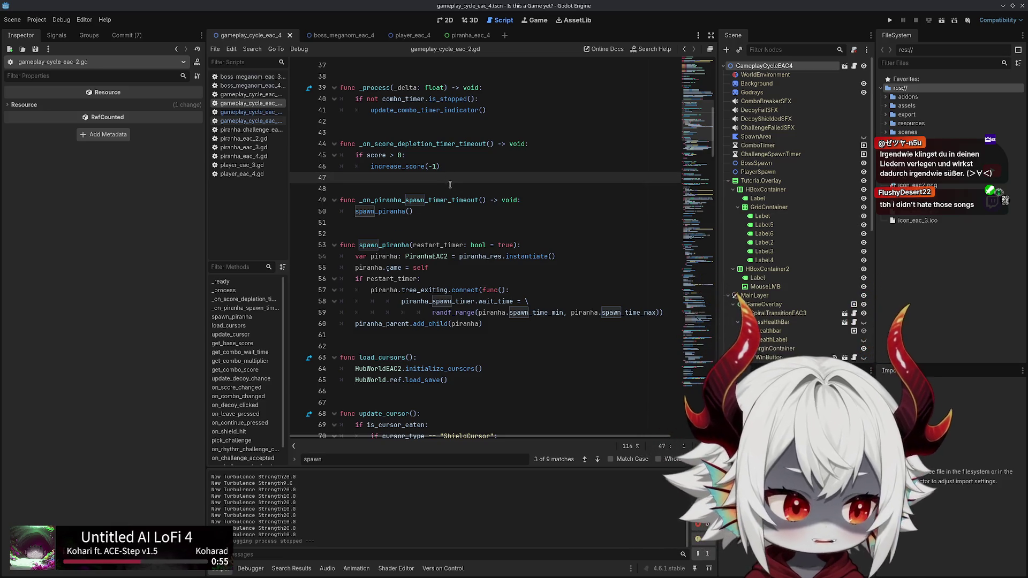
pyautogui.press('Down')
pyautogui.press('Down')
pyautogui.press('Down')
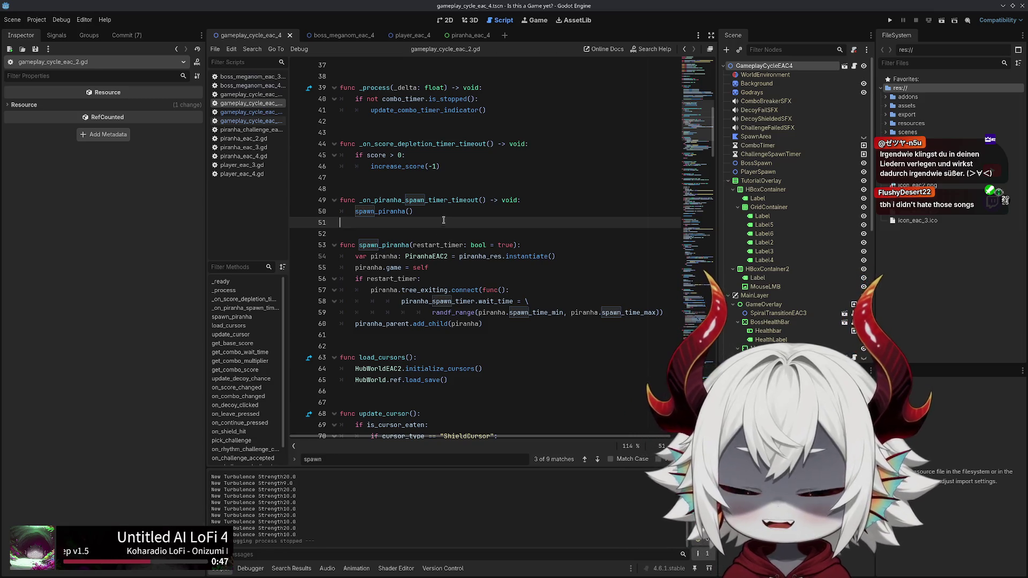
# Jump from the spawn_piranha call on line 50 to its definition and select line 54's PiranhaEAC2 instantiation
pyautogui.doubleClick(383, 212)
pyautogui.scroll(4, 450, 223)
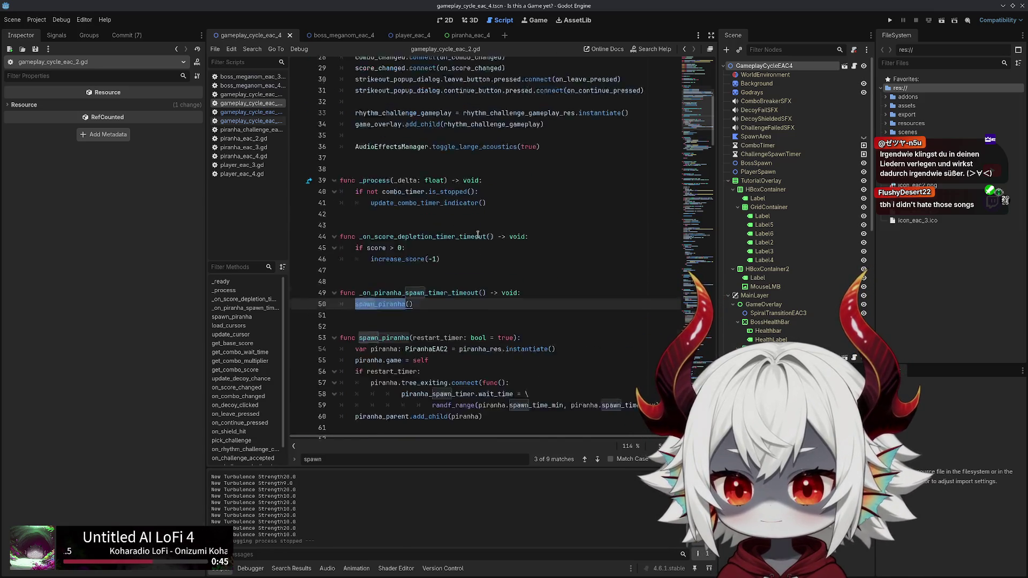
pyautogui.scroll(-2, 476, 235)
pyautogui.keyDown('ctrl'); pyautogui.click(396, 271); pyautogui.keyUp('ctrl')
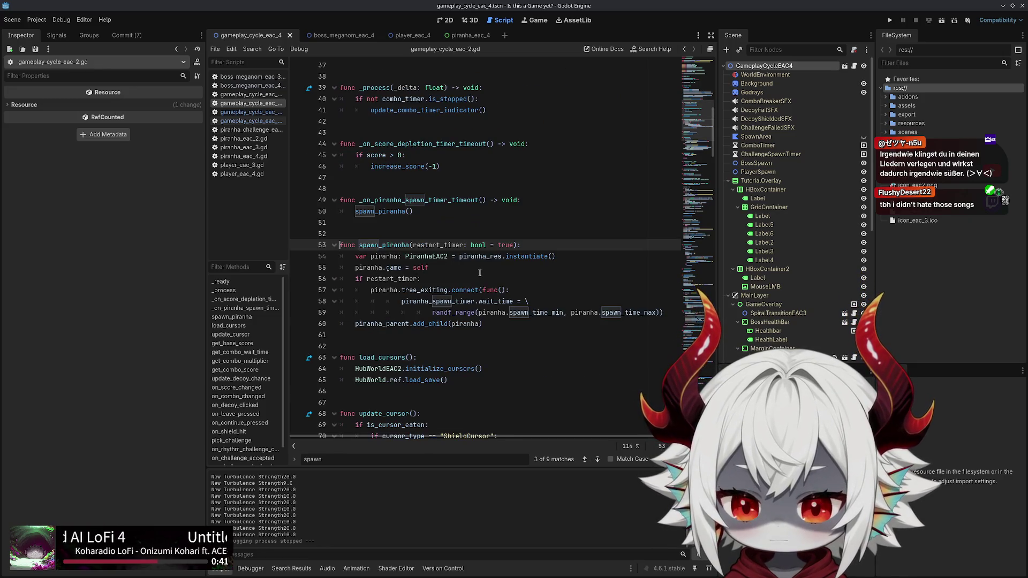
pyautogui.moveTo(556, 256)
pyautogui.mouseDown()
pyautogui.moveTo(386, 245)
pyautogui.moveTo(340, 257)
pyautogui.mouseUp()
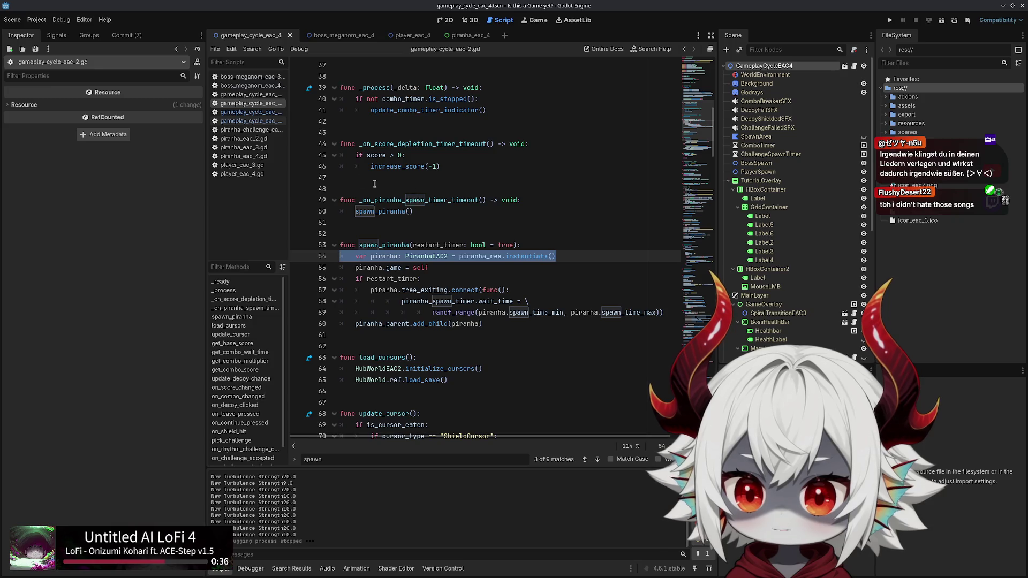
# Open piranha_eac_4.gd from the Scripts list
pyautogui.click(248, 121)
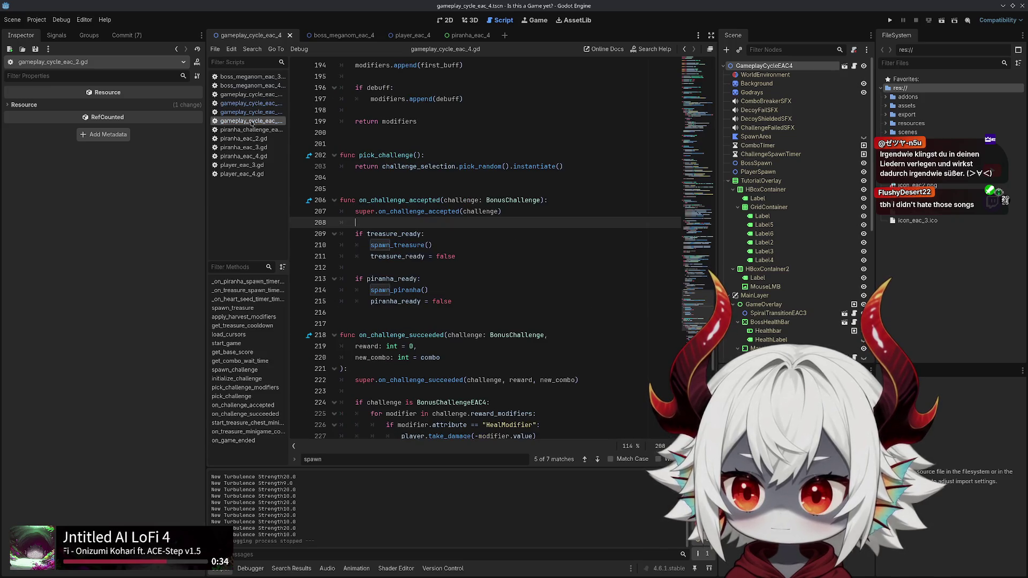
pyautogui.click(250, 149)
pyautogui.click(243, 157)
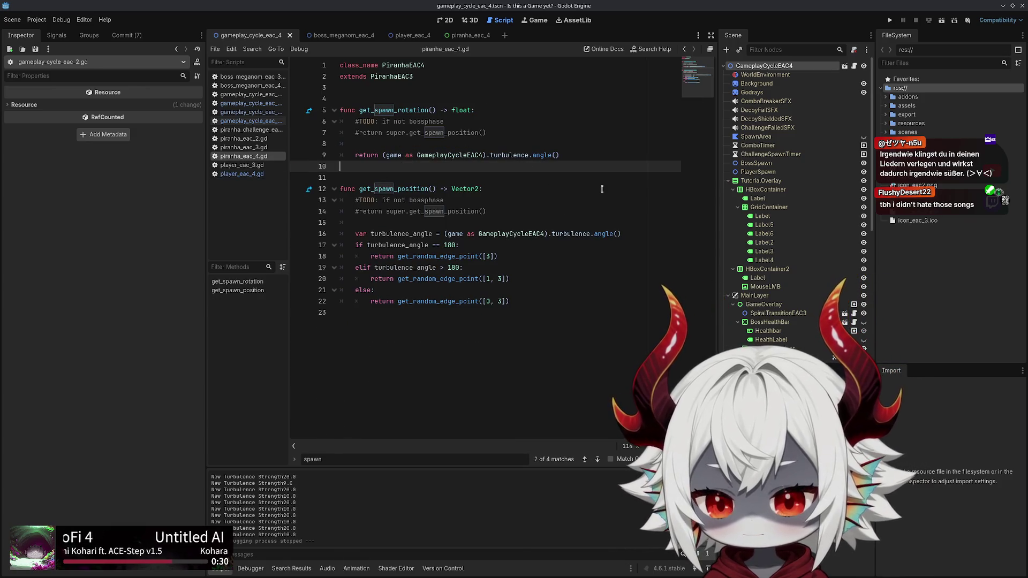
# Follow the parent classes up to PiranhaEAC2 and select its move_speed variable (300.0)
pyautogui.keyDown('ctrl'); pyautogui.click(393, 77); pyautogui.keyUp('ctrl')
pyautogui.click(396, 77)
pyautogui.keyDown('ctrl'); pyautogui.click(393, 76); pyautogui.keyUp('ctrl')
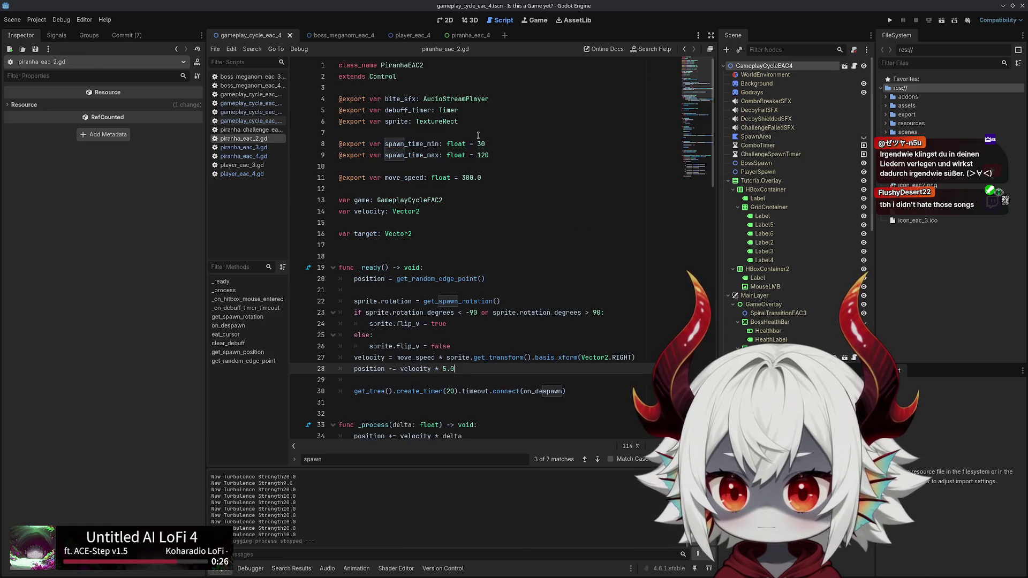
pyautogui.scroll(1, 516, 211)
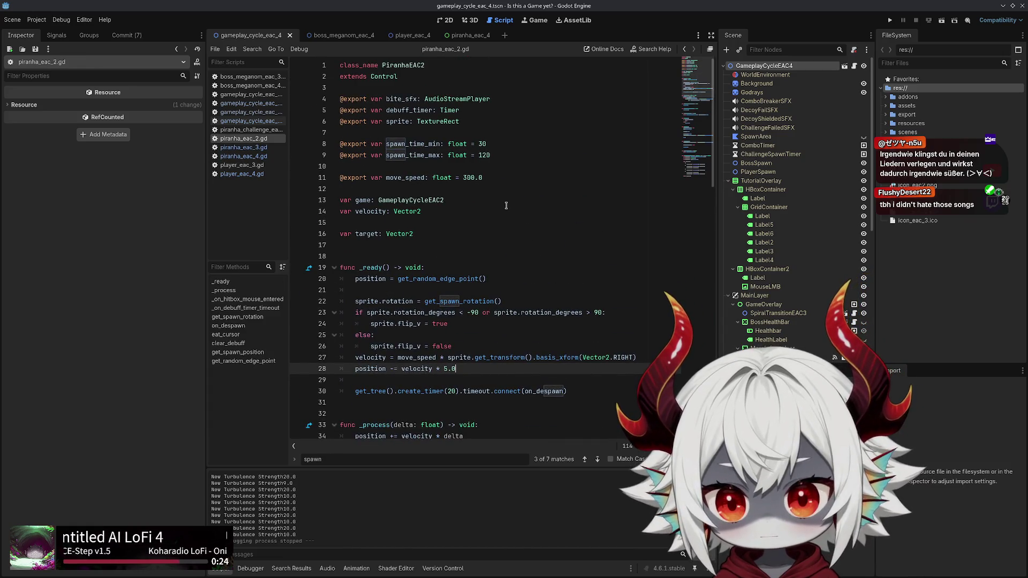
pyautogui.doubleClick(416, 178)
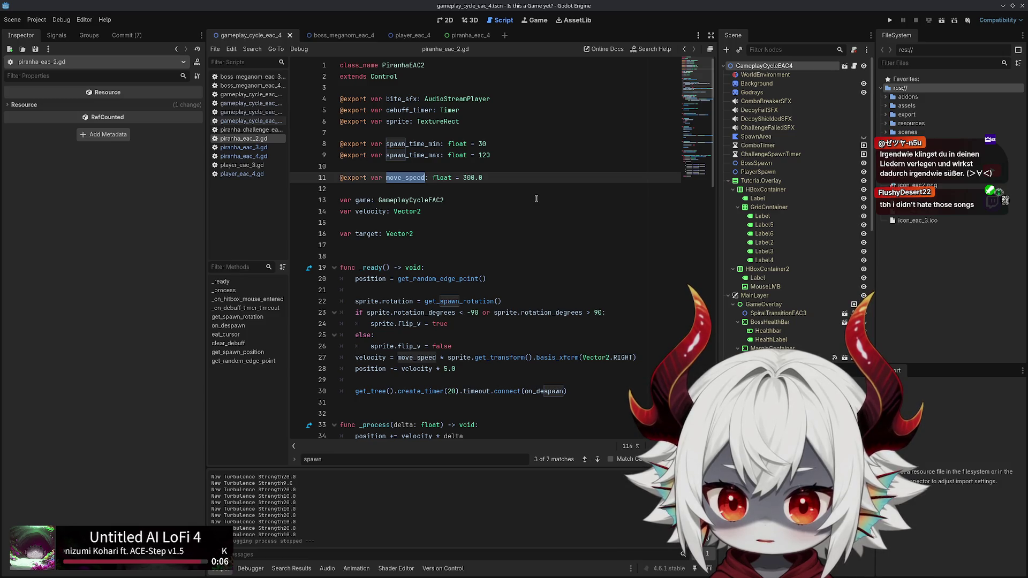
pyautogui.click(243, 156)
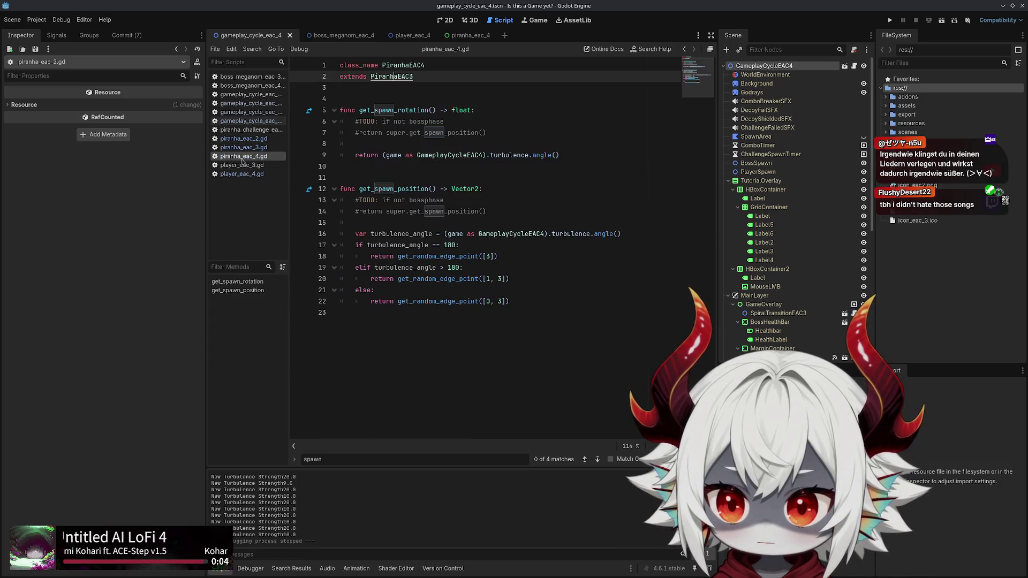
# Browse the gameplay_cycle scripts, then return to gameplay_cycle_eac_2.gd and select spawn_piranha on line 53
pyautogui.click(245, 121)
pyautogui.click(248, 112)
pyautogui.click(250, 104)
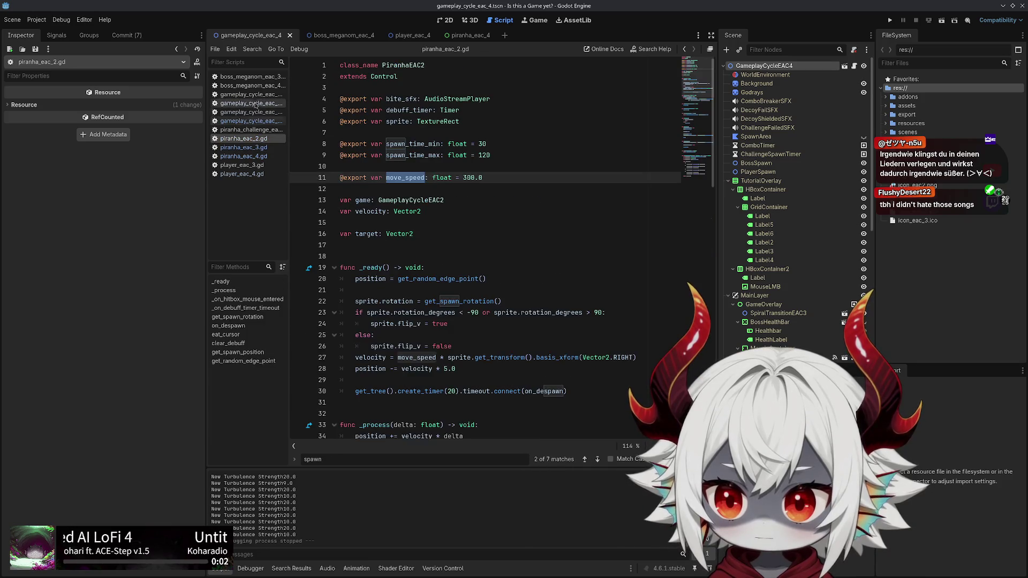
pyautogui.click(251, 95)
pyautogui.click(250, 103)
pyautogui.click(248, 121)
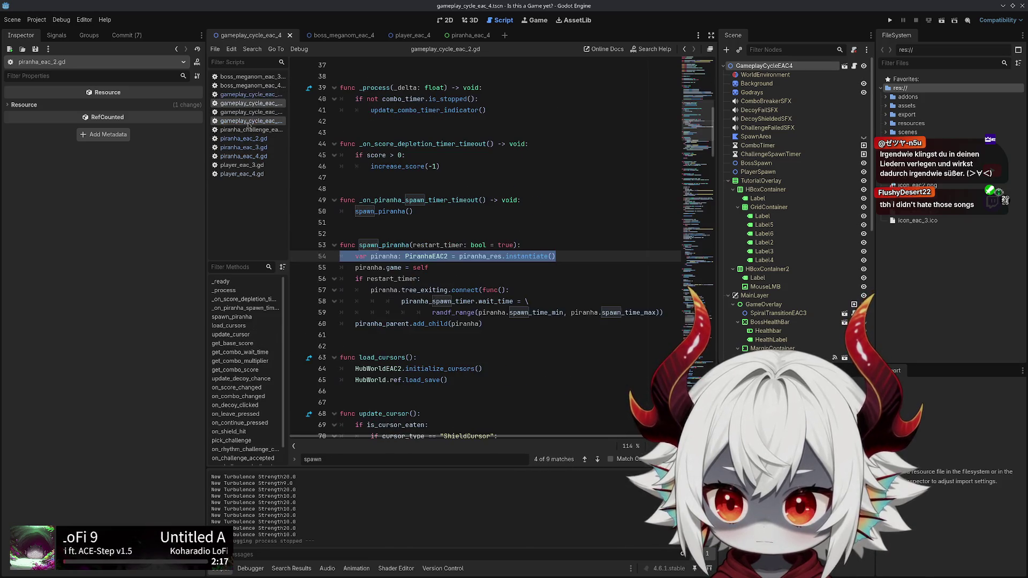
pyautogui.click(250, 94)
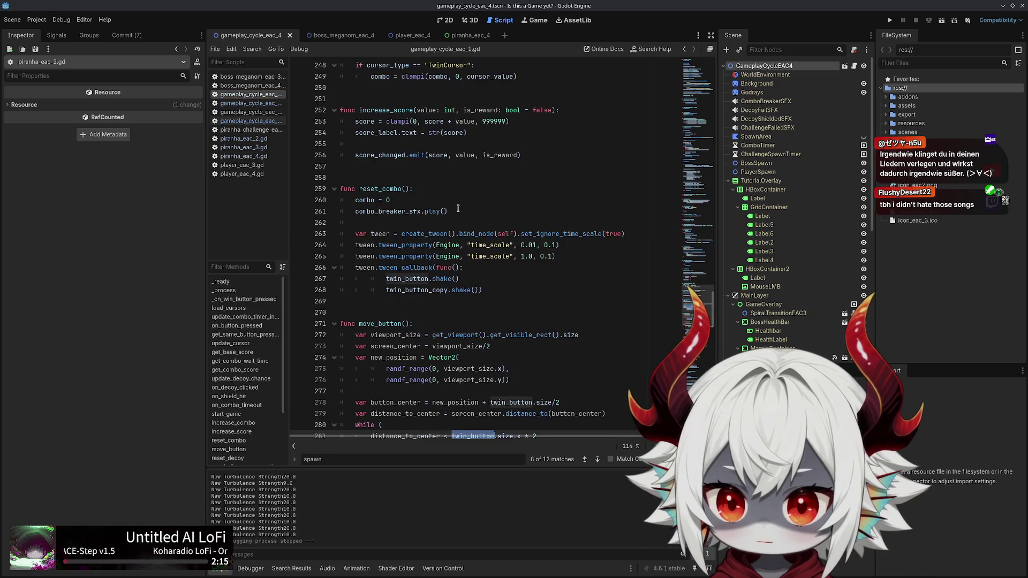
pyautogui.hotkey('alt', 'Left')
pyautogui.hotkey('alt', 'Left')
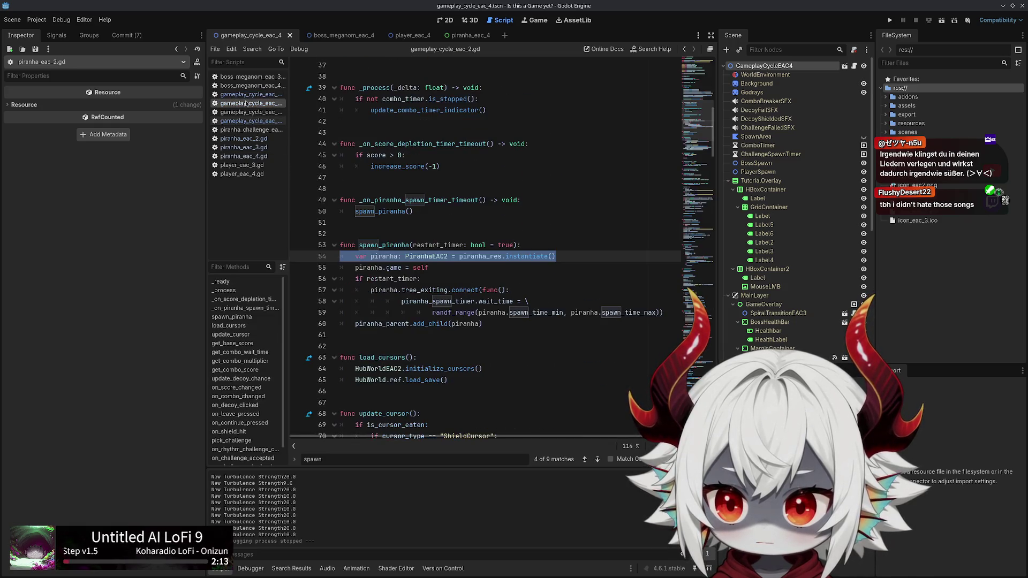
pyautogui.doubleClick(381, 245)
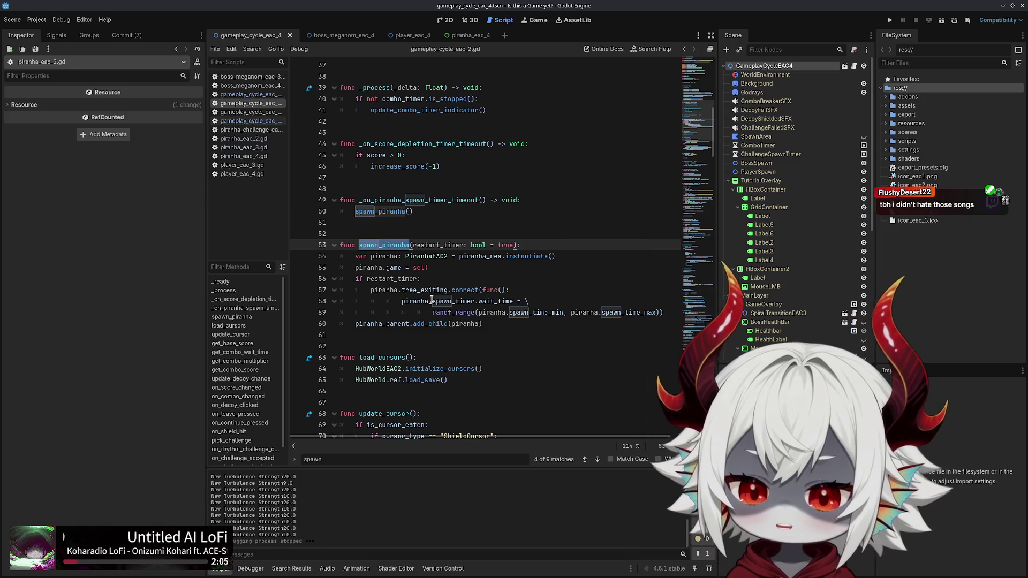
# Select spawn_piranha (lines 52–60) in gameplay_cycle_eac_2.gd, comparing it against gameplay_cycle_eac_4.gd's on_challenge_accepted
pyautogui.moveTo(493, 323); pyautogui.dragTo(283, 247)
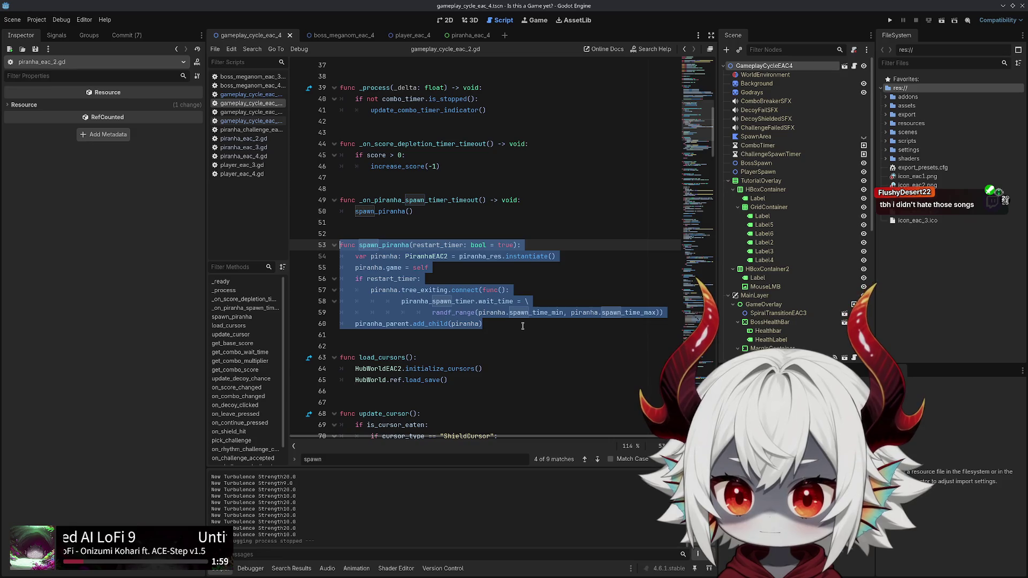
pyautogui.click(247, 120)
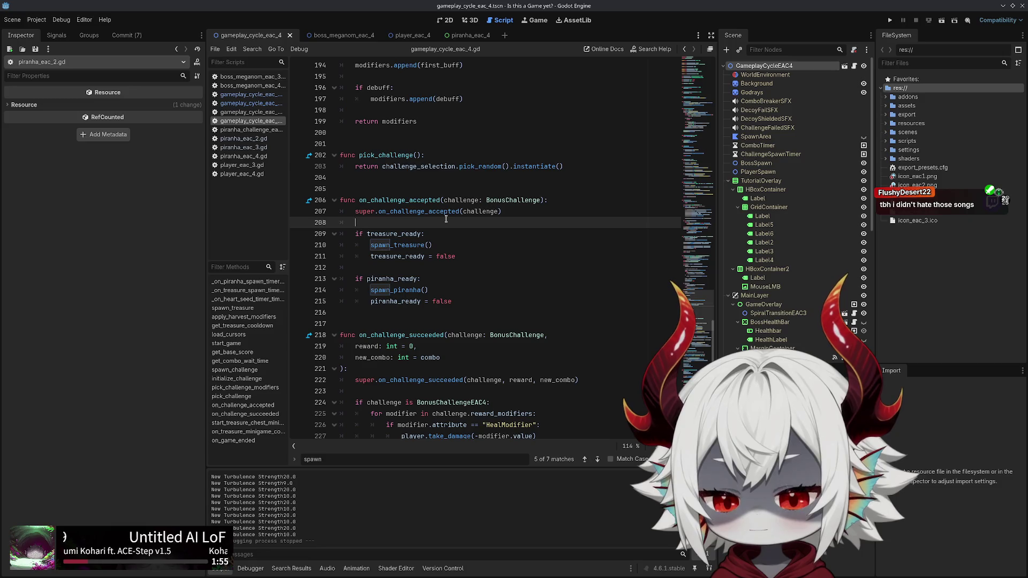
pyautogui.scroll(5, 446, 219)
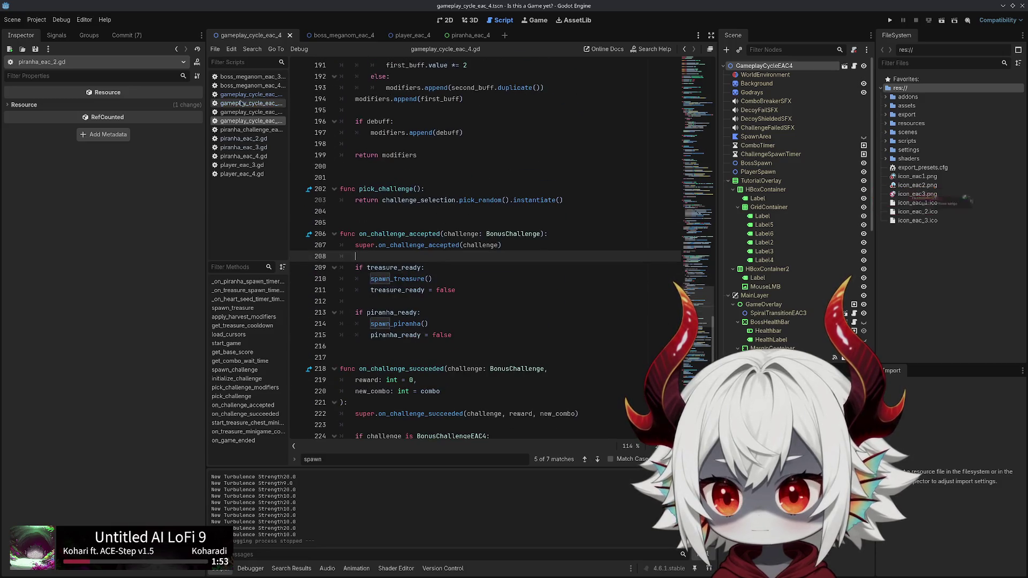
pyautogui.click(247, 103)
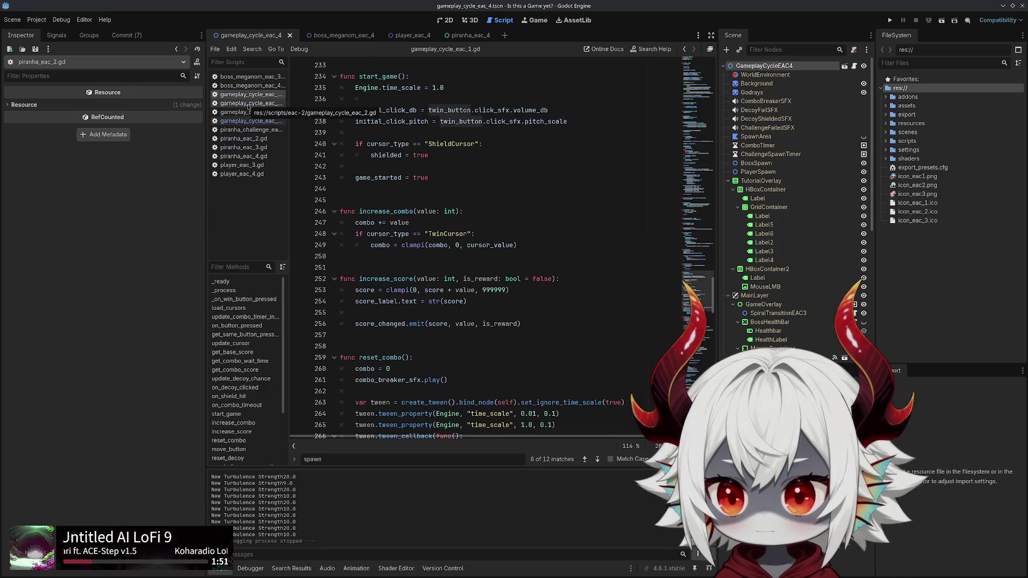
pyautogui.click(248, 109)
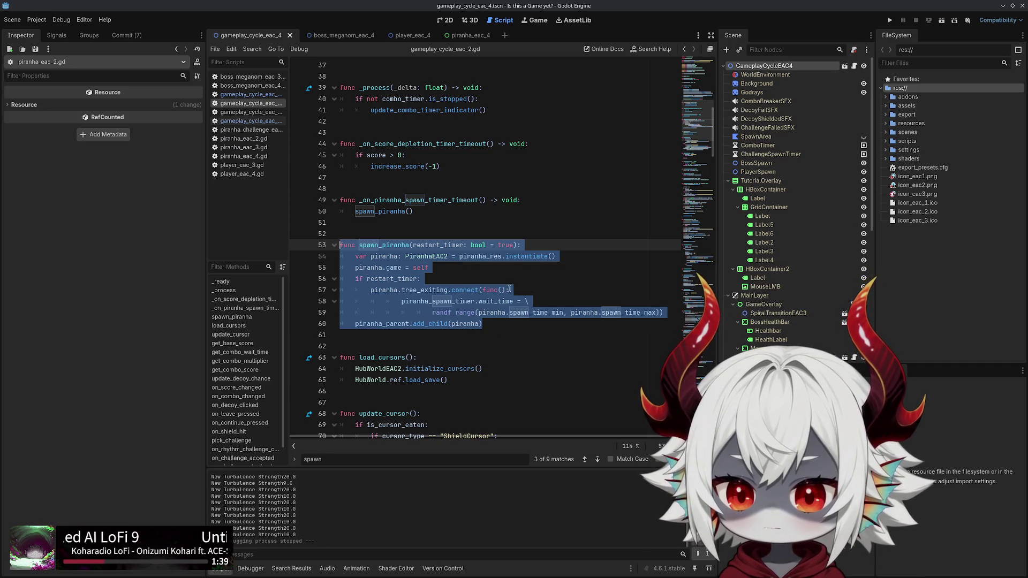
pyautogui.moveTo(491, 323)
pyautogui.mouseDown()
pyautogui.moveTo(374, 313)
pyautogui.moveTo(300, 238)
pyautogui.mouseUp()
pyautogui.hotkey('ctrl', 'c')
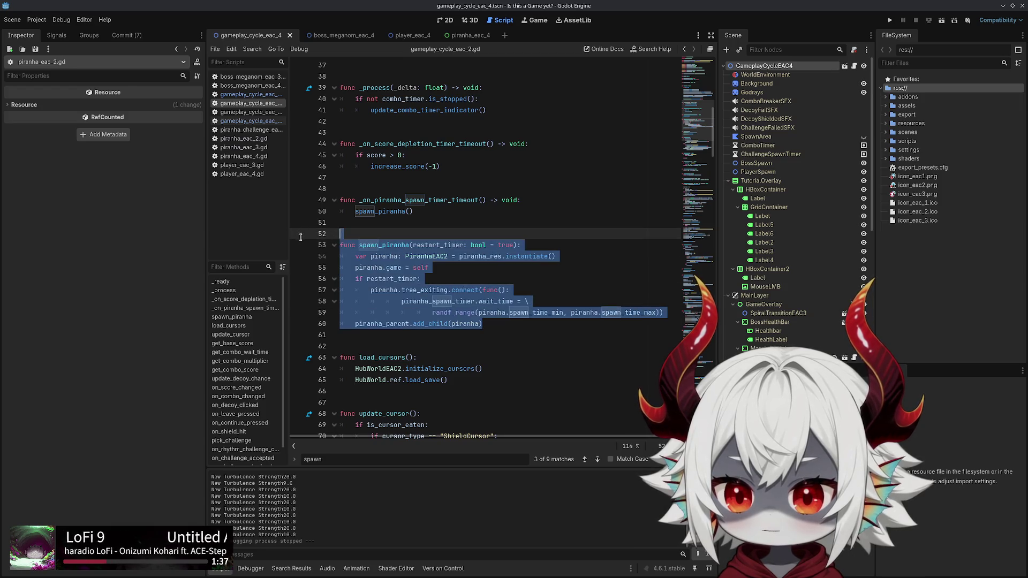
pyautogui.click(249, 121)
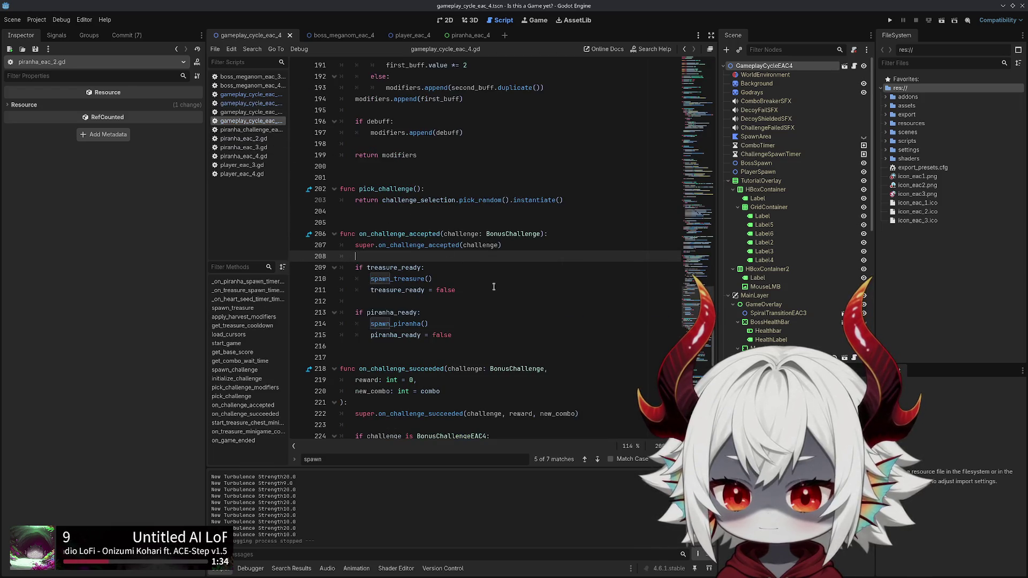
pyautogui.hotkey('alt', 'Left')
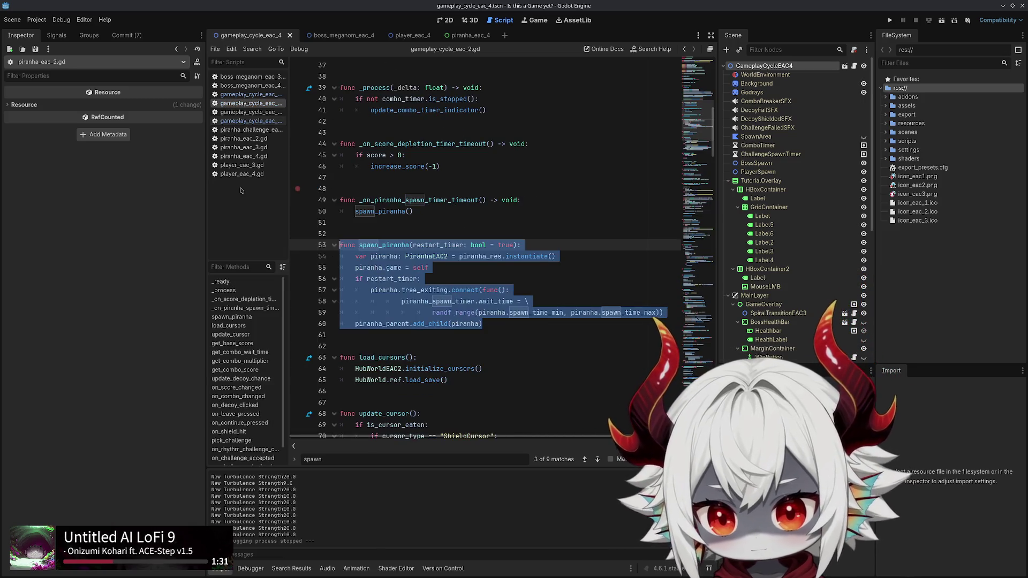
# In gameplay_cycle_eac_4.gd, place the cursor on the blank line after spawn_treasure
pyautogui.click(244, 122)
pyautogui.scroll(10, 482, 262)
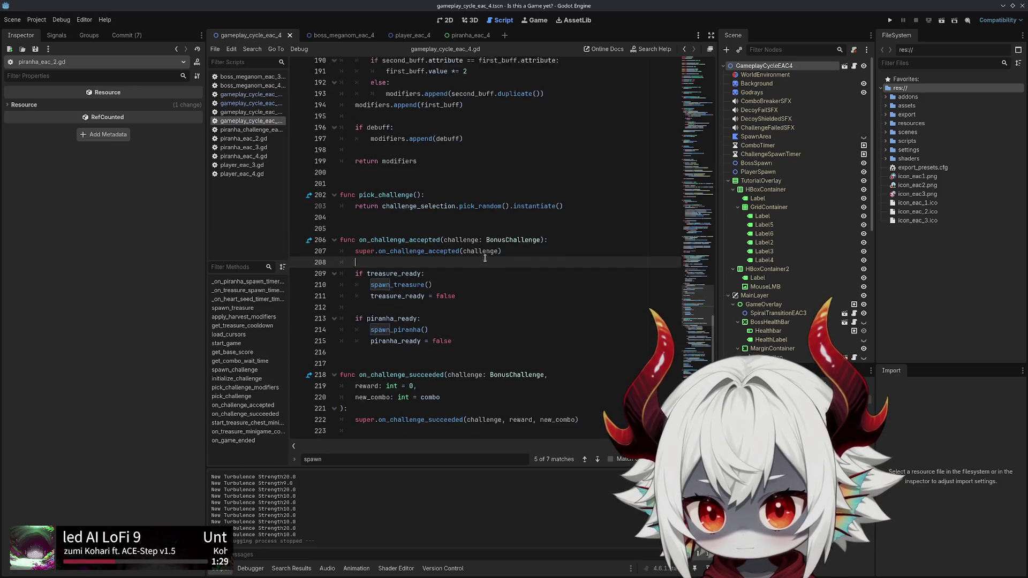
pyautogui.scroll(20, 483, 262)
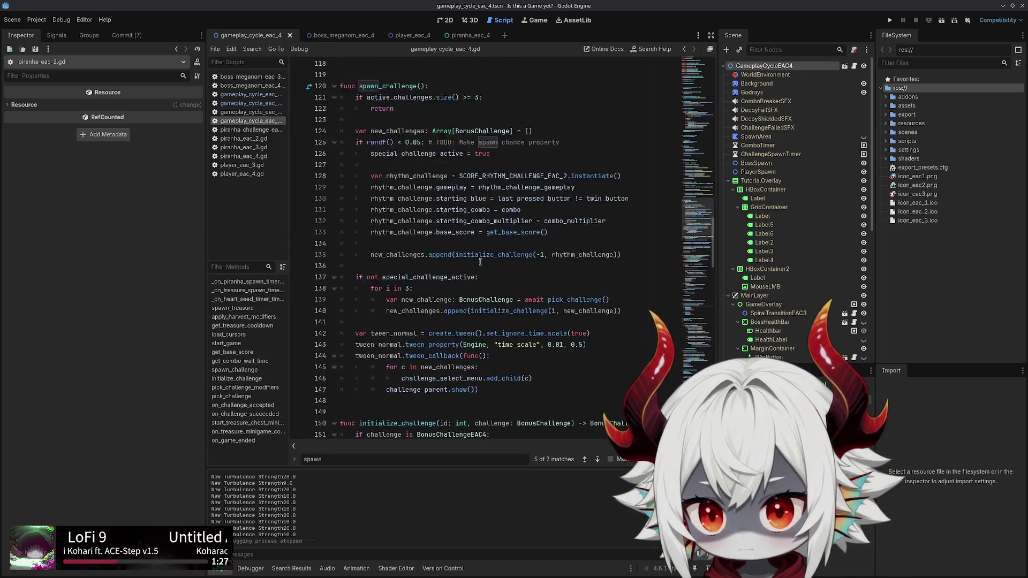
pyautogui.scroll(20, 478, 262)
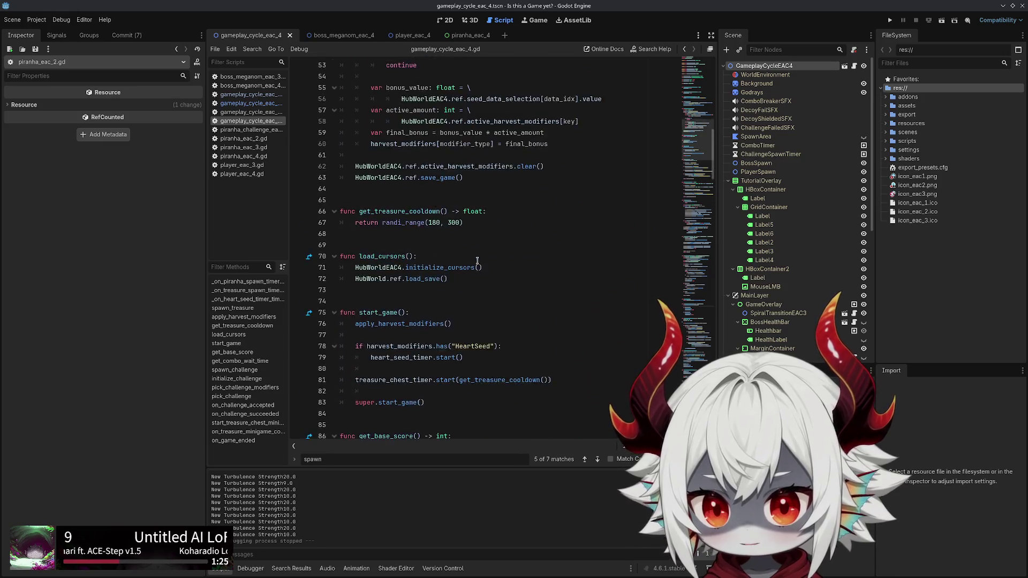
pyautogui.scroll(3, 477, 261)
pyautogui.scroll(-3, 477, 261)
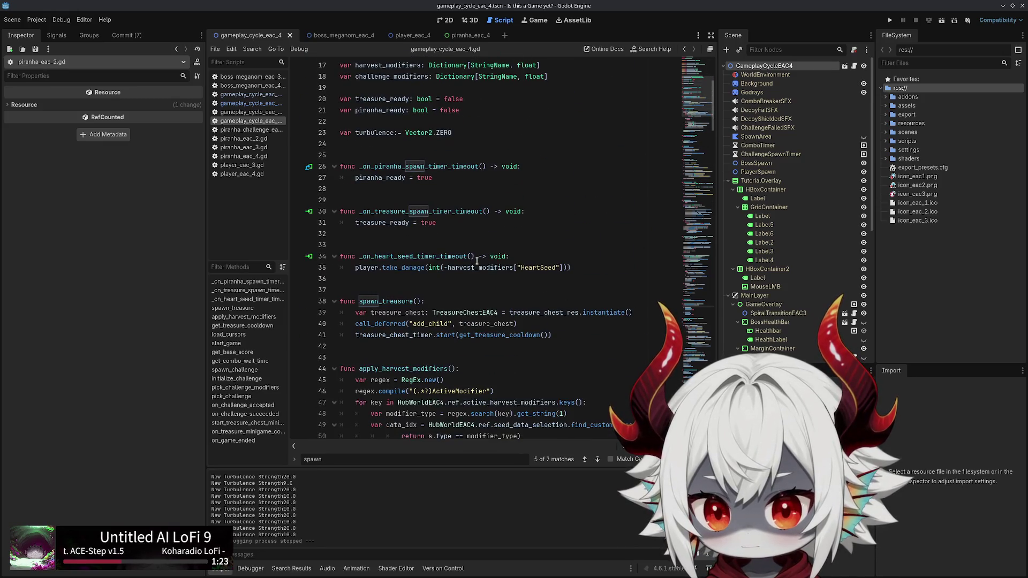
pyautogui.click(388, 349)
# Paste the copied spawn_piranha function below spawn_treasure, with a blank line before it
pyautogui.hotkey('ctrl', 'v')
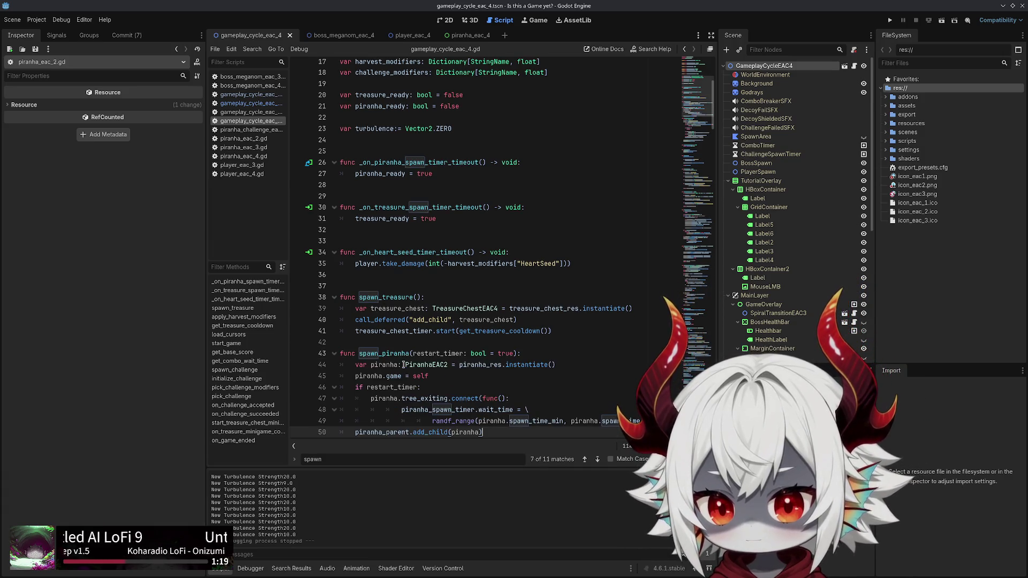
pyautogui.click(371, 343)
pyautogui.press('Return')
pyautogui.scroll(-4, 407, 278)
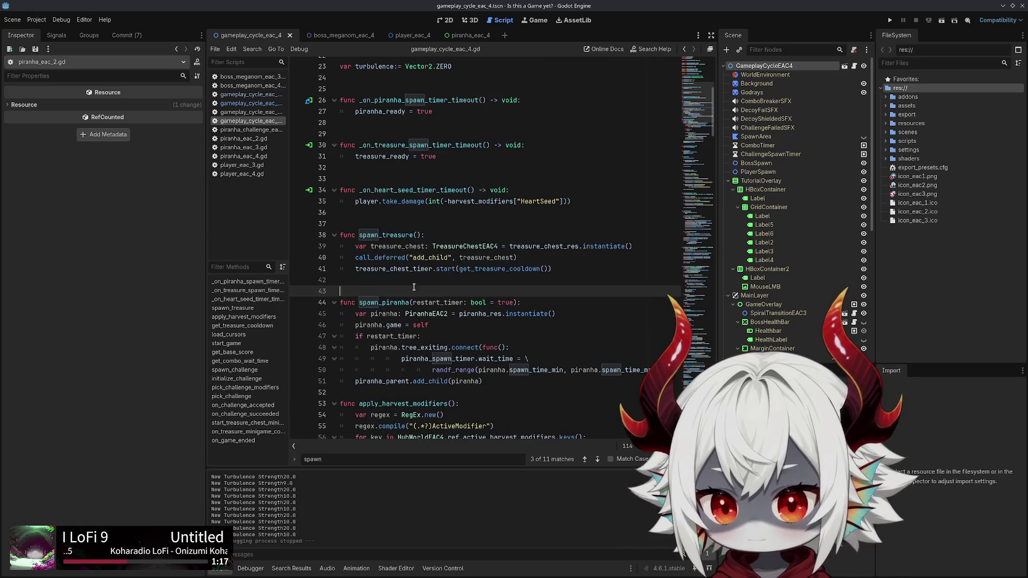
# Add a speed: float parameter to the pasted spawn_piranha signature
pyautogui.click(413, 231)
pyautogui.write('speed')
pyautogui.press('BackSpace')
pyautogui.press('BackSpace')
pyautogui.press('BackSpace')
pyautogui.press('End')
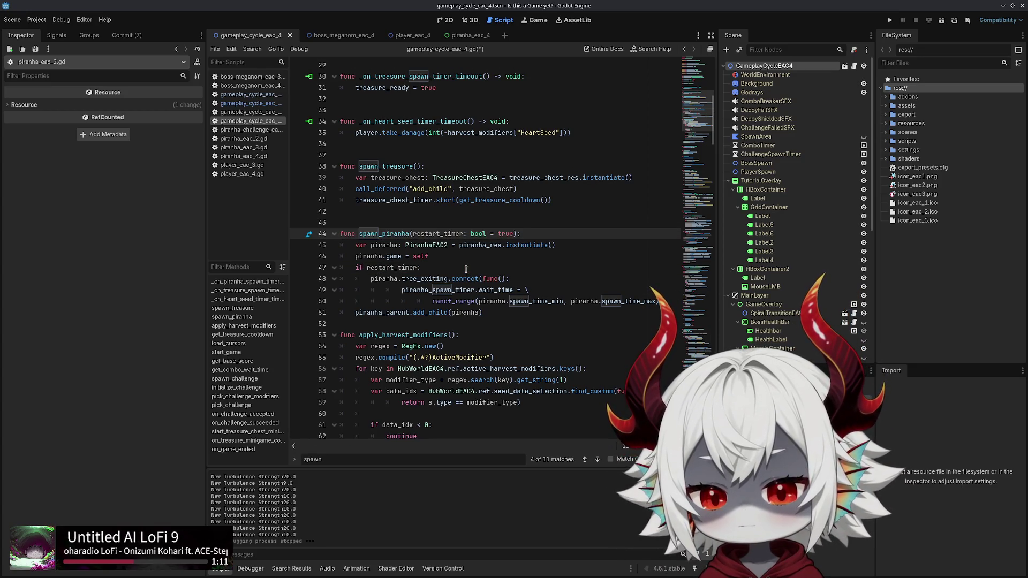
pyautogui.hotkey('ctrl', 'Right')
pyautogui.hotkey('ctrl', 'Right')
pyautogui.write('speed: ')
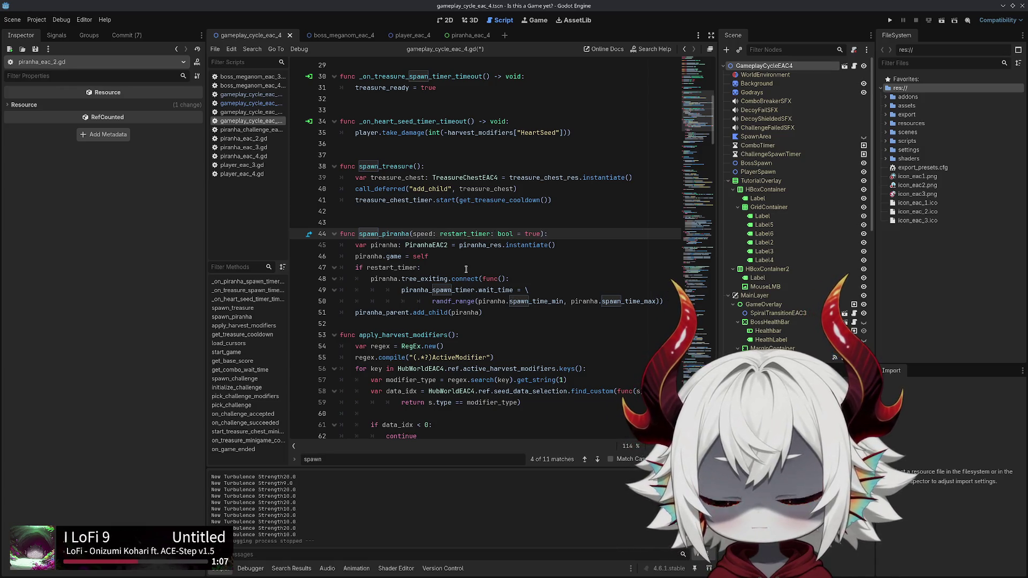
pyautogui.write('i')
pyautogui.press('Escape')
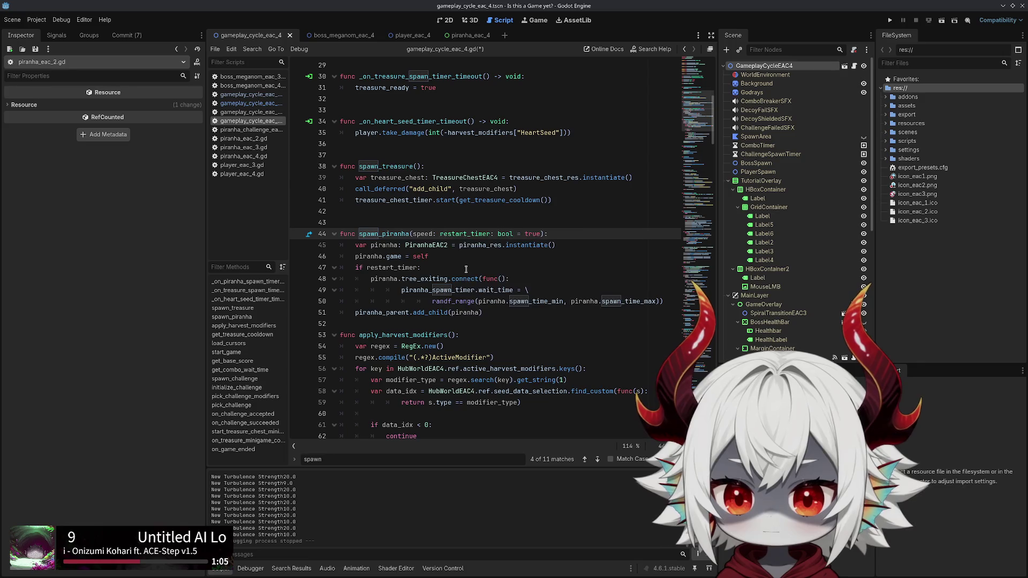
pyautogui.write('float')
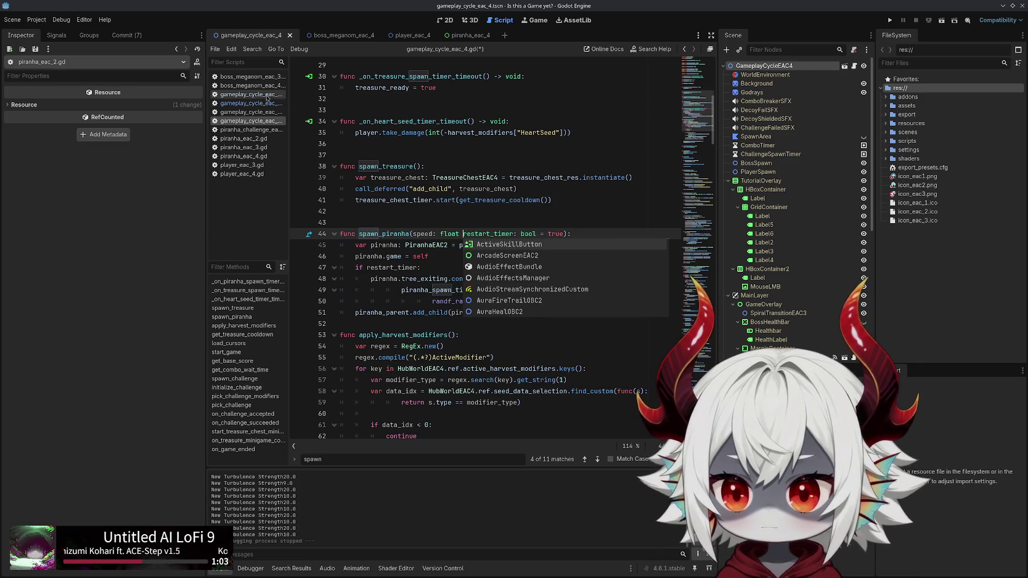
# Check the player and piranha_eac scripts for move_speed, then return to gameplay_cycle_eac_4.gd
pyautogui.click(252, 174)
pyautogui.click(259, 147)
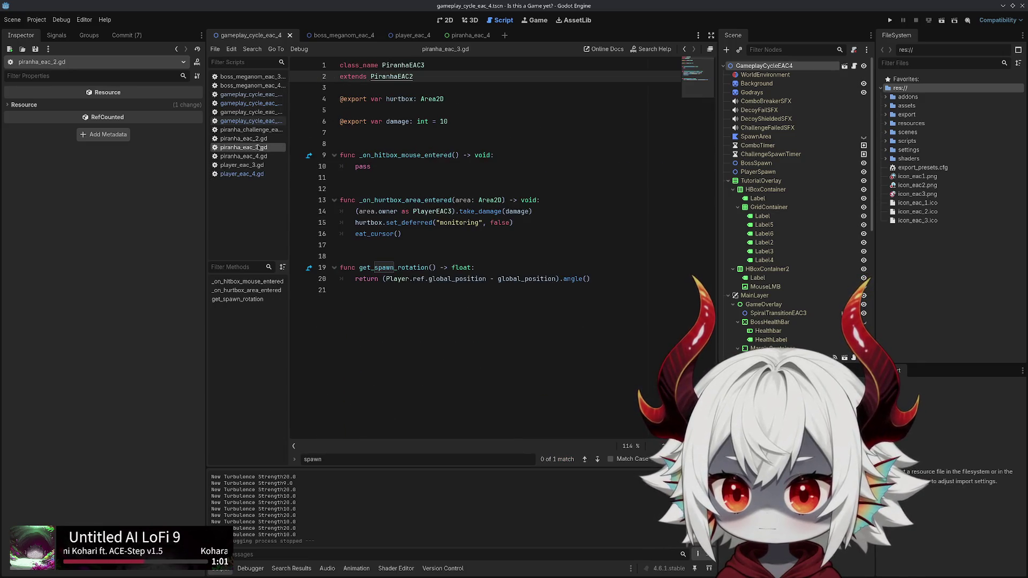
pyautogui.click(247, 156)
pyautogui.click(255, 139)
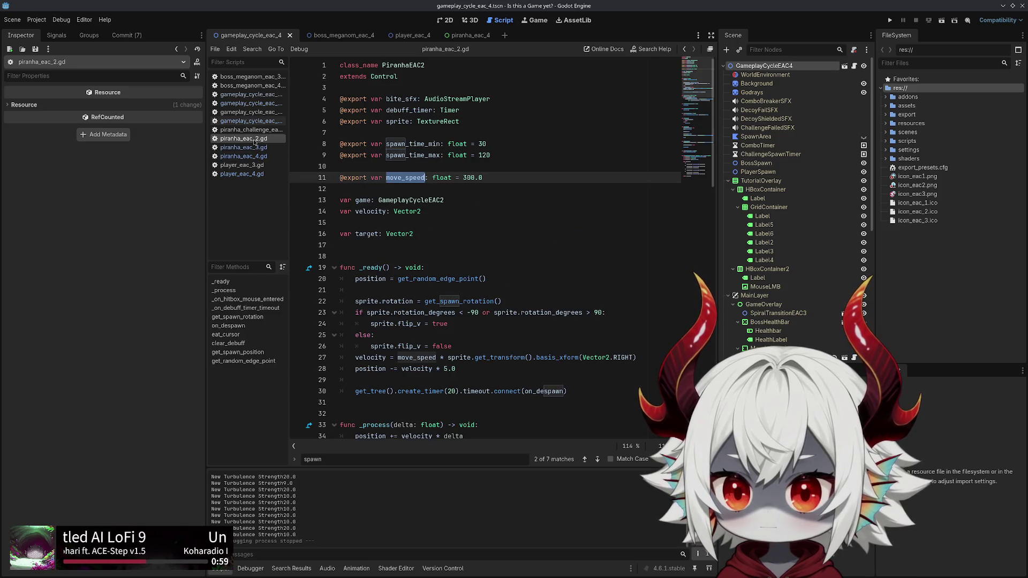
pyautogui.click(242, 120)
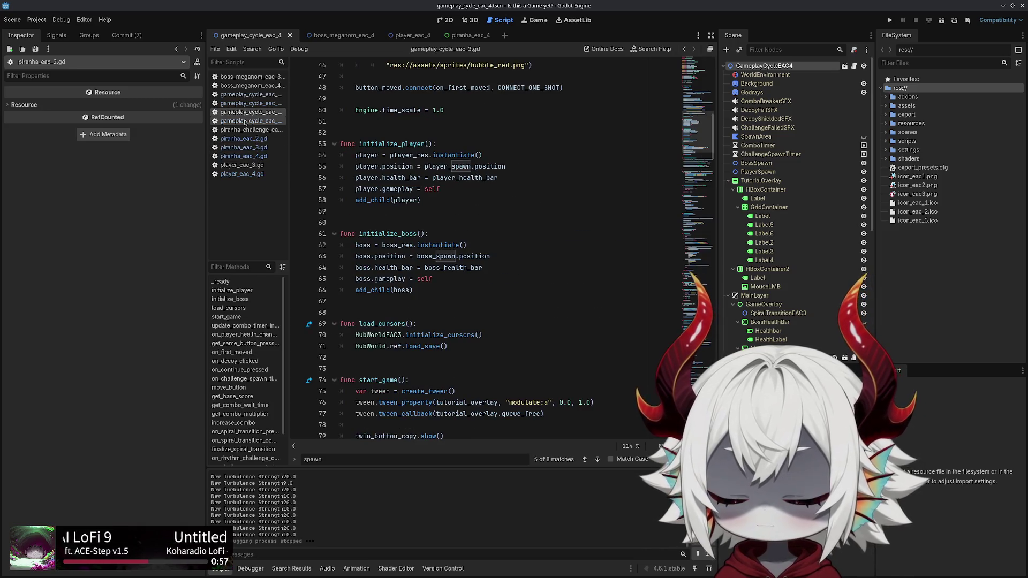
pyautogui.click(246, 113)
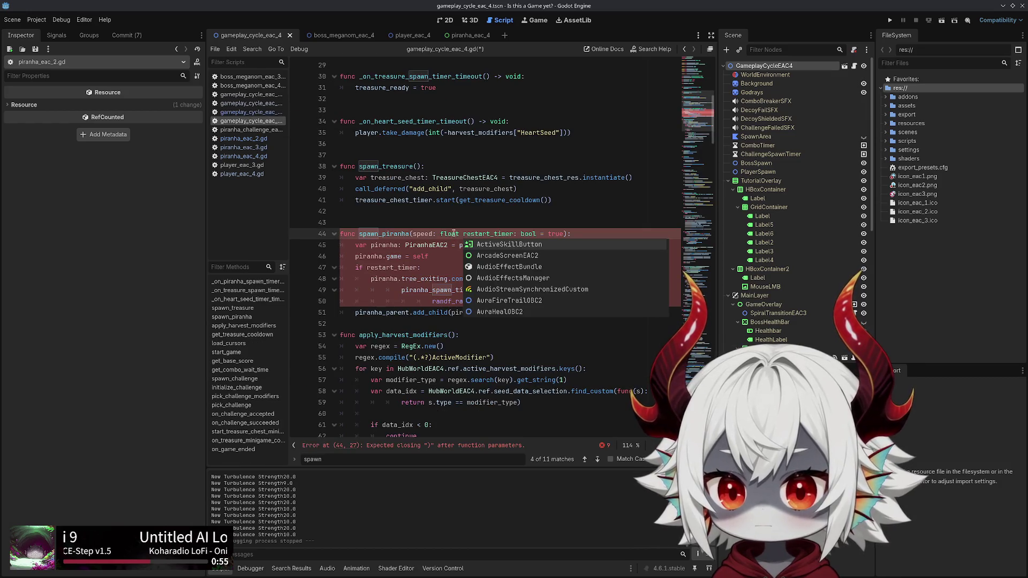
# Add the comma after speed: float, then delete the whole pasted spawn_piranha function
pyautogui.press('Escape')
pyautogui.write(',')
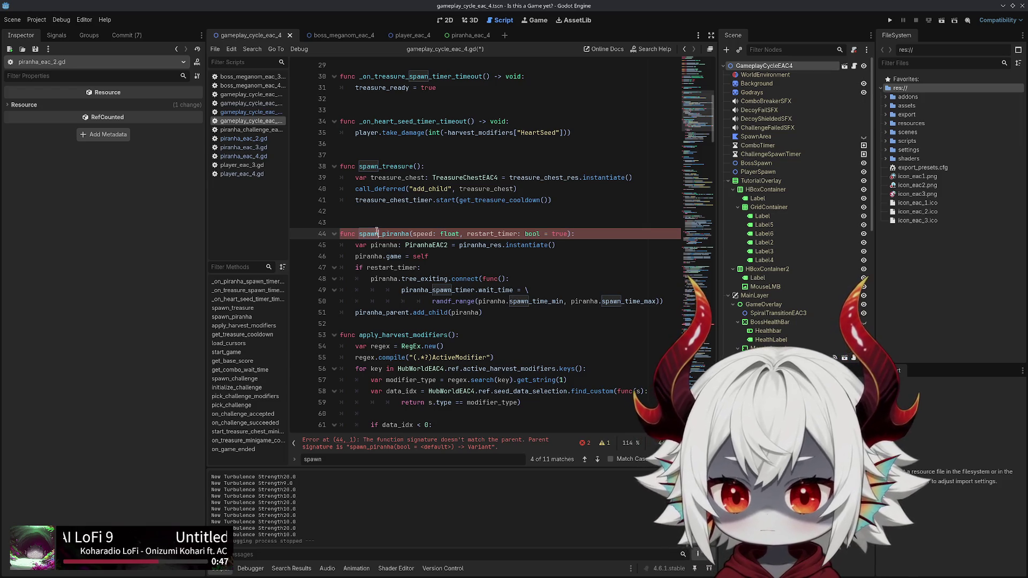
pyautogui.click(581, 232)
pyautogui.hotkey('shift', 'Home')
pyautogui.hotkey('ctrl', 'c')
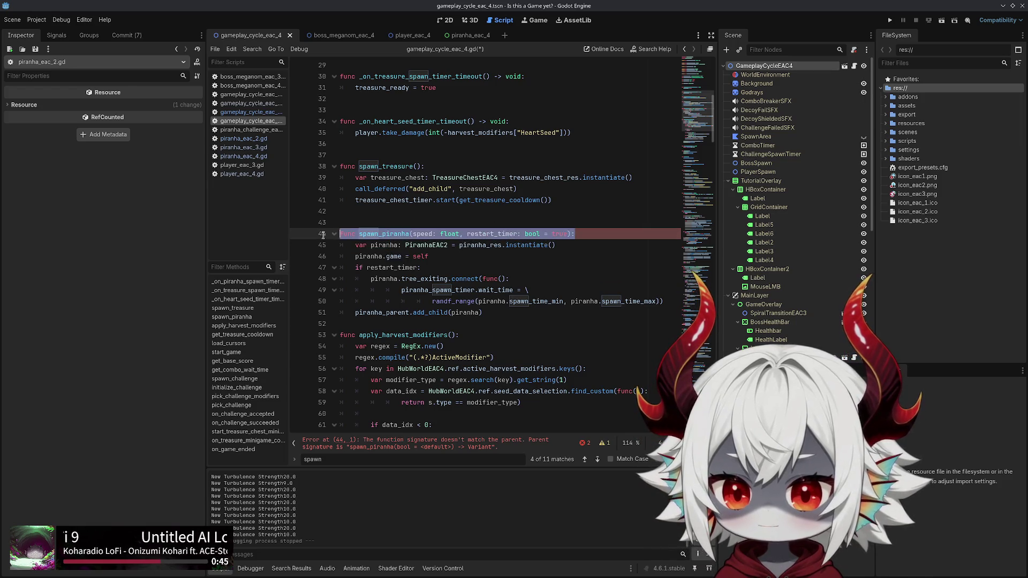
pyautogui.keyDown('shift'); pyautogui.click(495, 314); pyautogui.keyUp('shift')
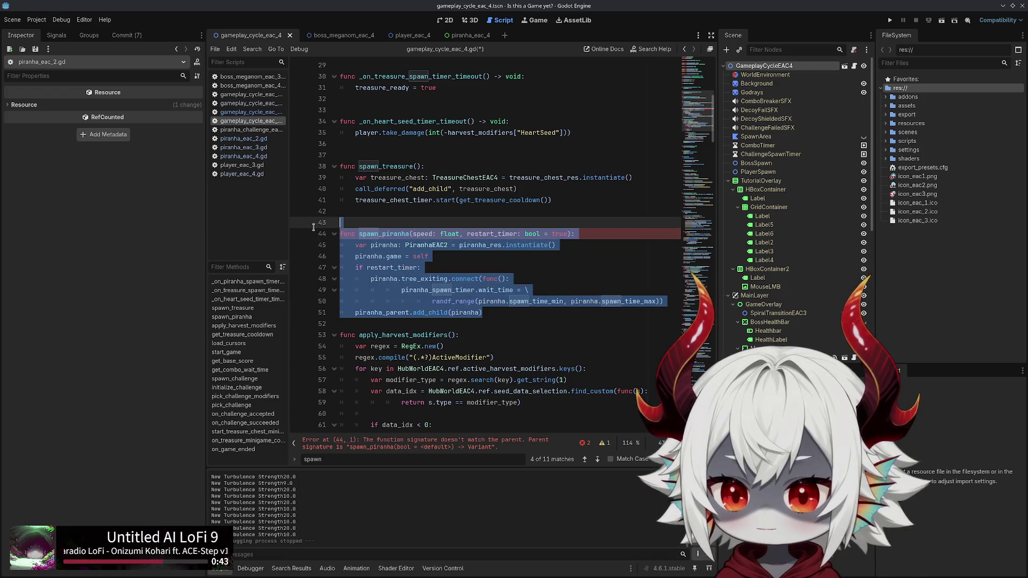
pyautogui.press('BackSpace')
pyautogui.press('BackSpace')
pyautogui.press('BackSpace')
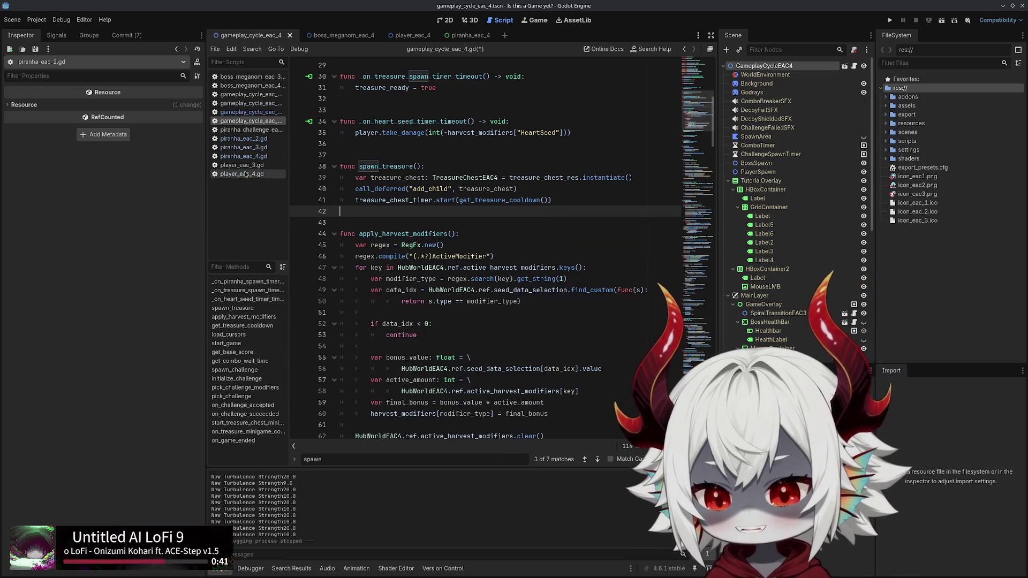
pyautogui.click(250, 112)
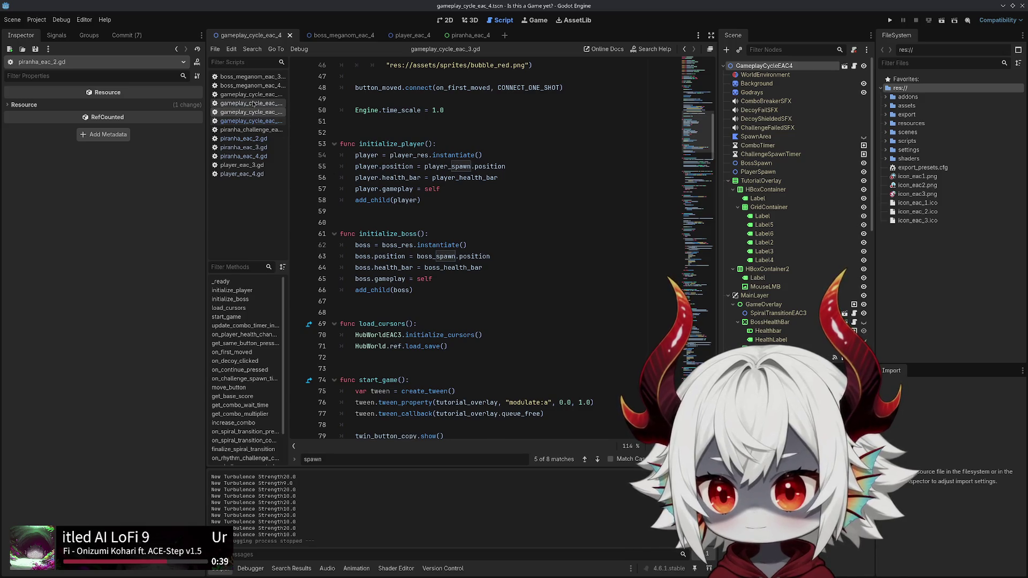
# Replace line 53's spawn_piranha signature with the speed: float version, correcting Float to float
pyautogui.click(251, 102)
pyautogui.click(551, 244)
pyautogui.tripleClick(550, 244)
pyautogui.hotkey('ctrl', 'v')
pyautogui.press('Delete')
pyautogui.write('f')
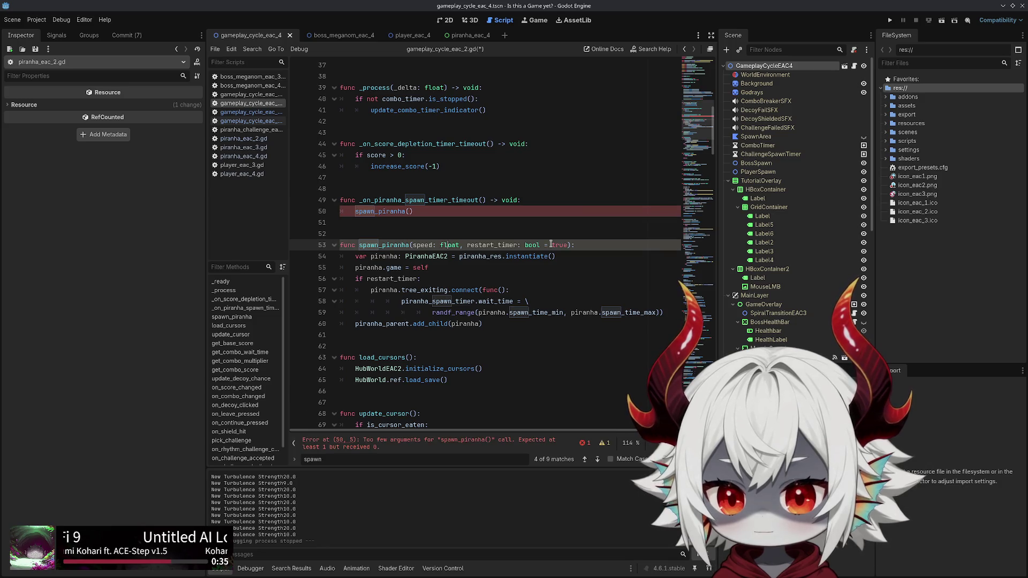
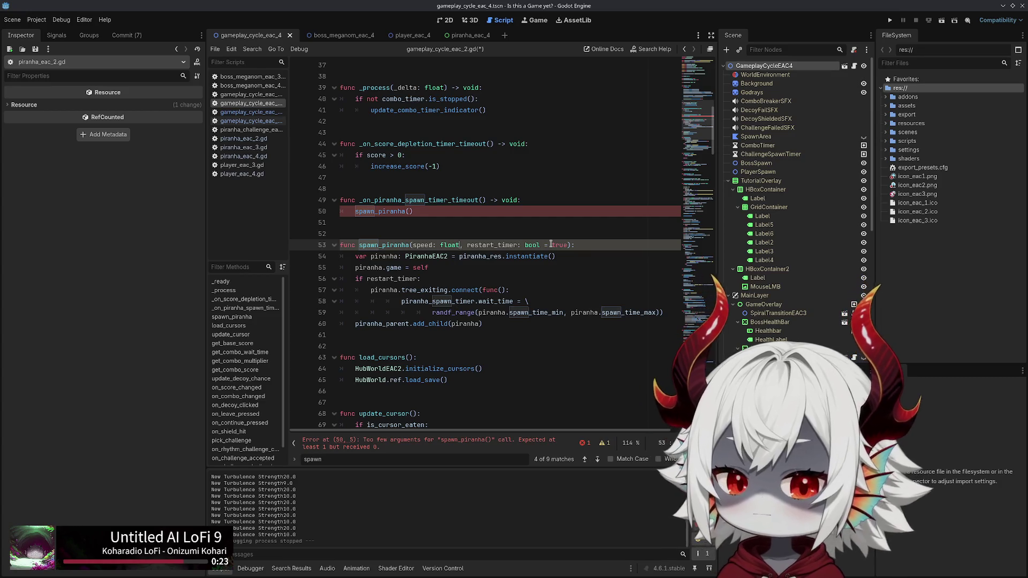
# Change spawn_piranha's speed parameter default from null to 0.0
pyautogui.write('= null,')
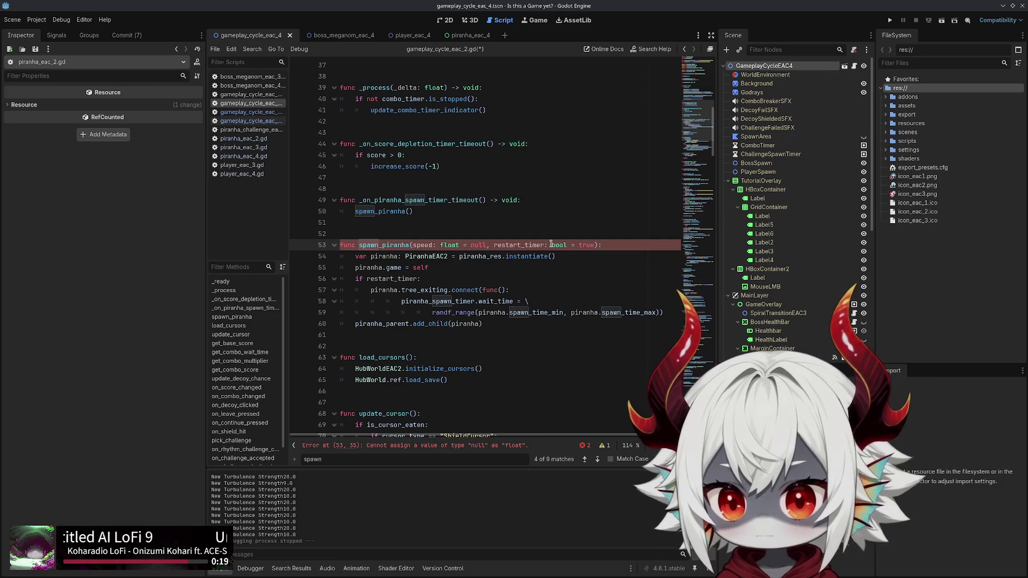
pyautogui.hotkey('ctrl', 'shift', 'Right')
pyautogui.hotkey('ctrl', 'shift', 'Right')
pyautogui.press('Delete')
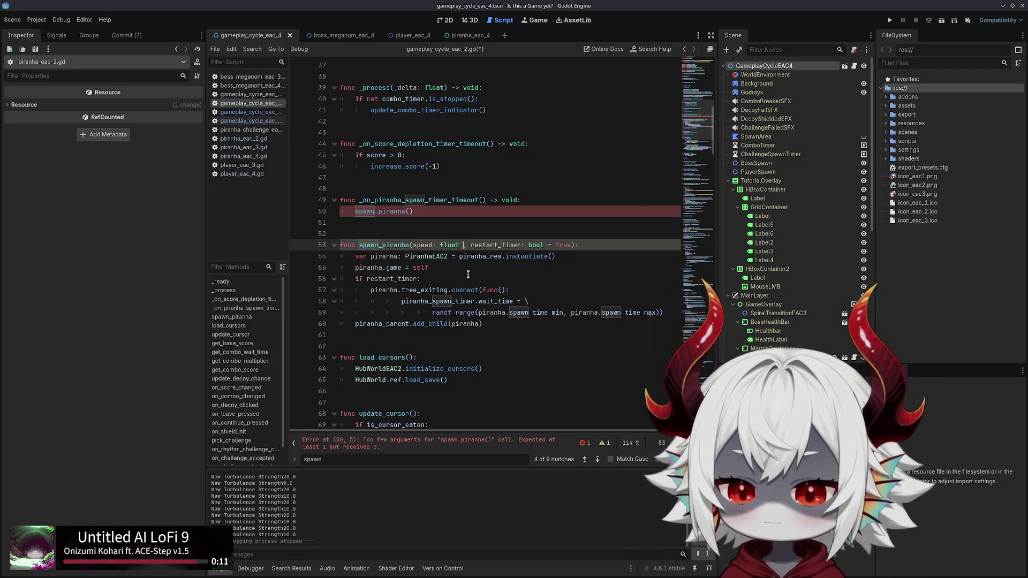
pyautogui.press('BackSpace')
pyautogui.click(595, 247)
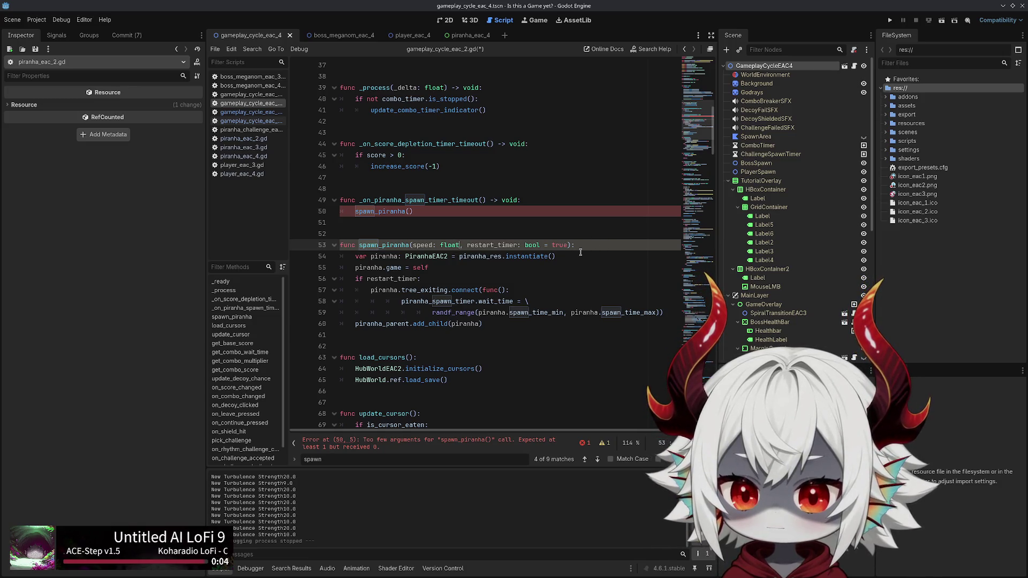
pyautogui.write('= 0.0')
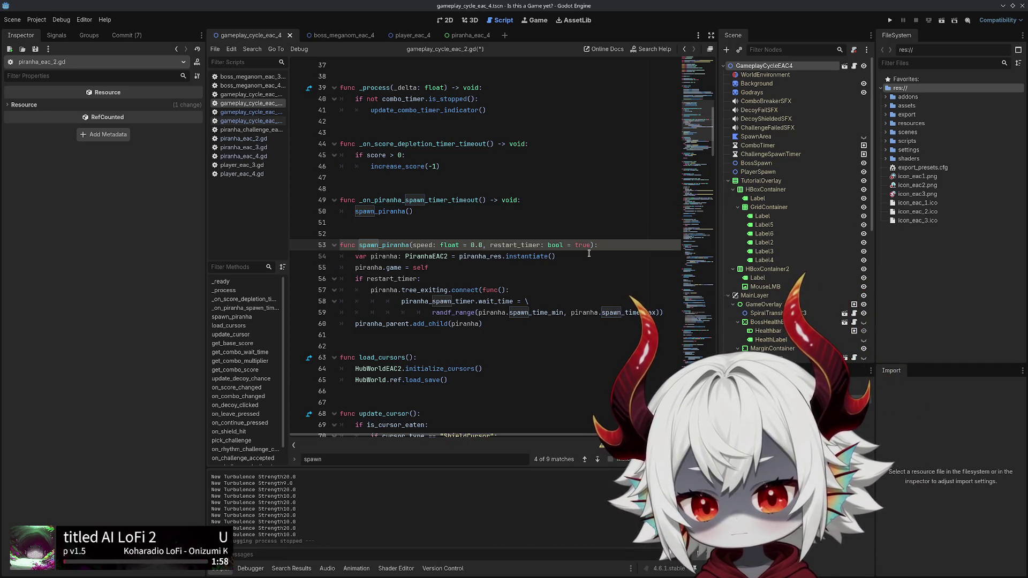
# Add an 'if speed > 0.0:' line above the restart_timer check
pyautogui.doubleClick(421, 244)
pyautogui.click(596, 313)
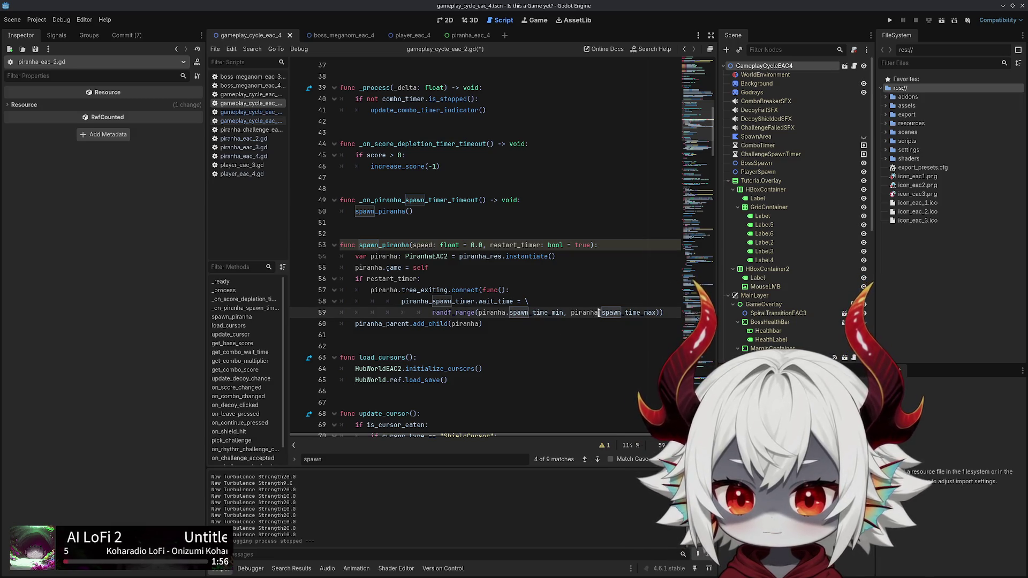
pyautogui.press('End')
pyautogui.press('Return')
pyautogui.press('BackSpace')
pyautogui.press('BackSpace')
pyautogui.press('BackSpace')
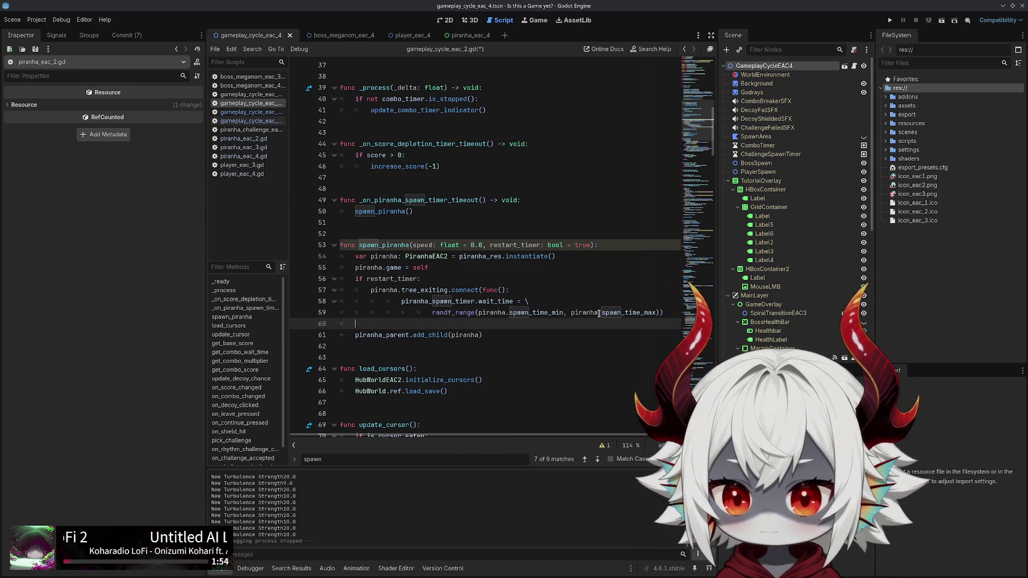
pyautogui.press('Return')
pyautogui.write('if')
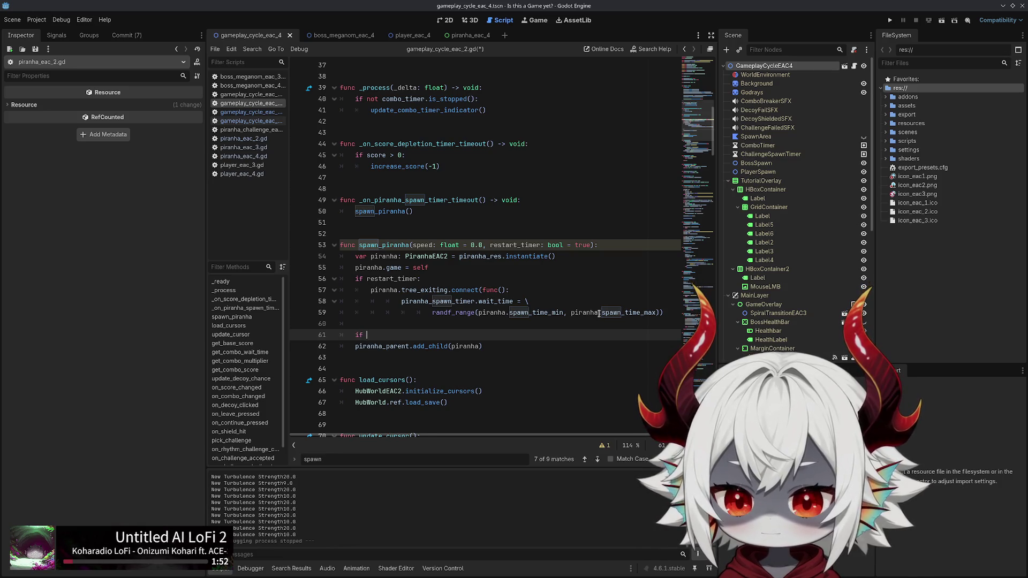
pyautogui.press('BackSpace')
pyautogui.press('BackSpace')
pyautogui.press('BackSpace')
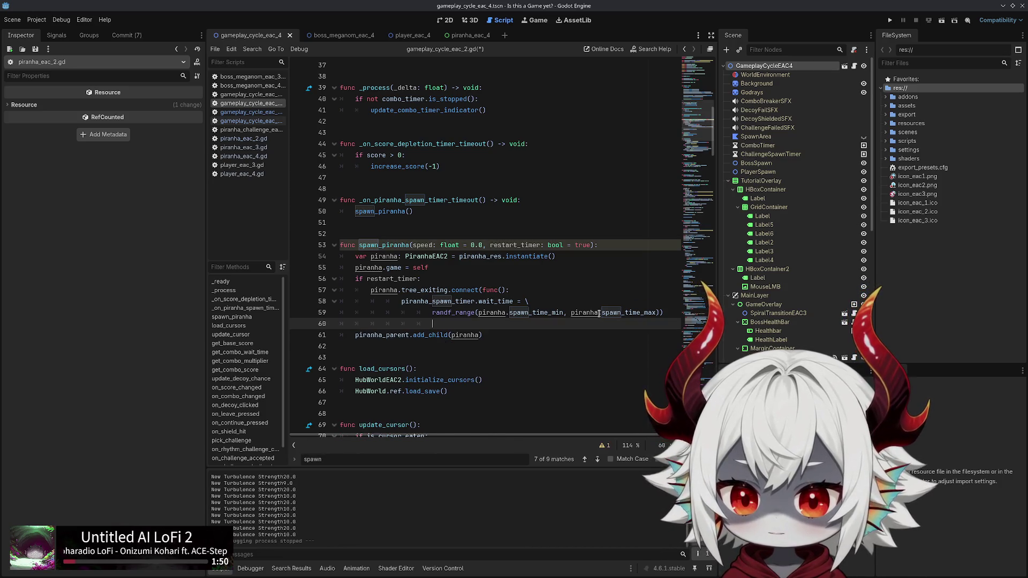
pyautogui.hotkey('alt', 'Up')
pyautogui.hotkey('alt', 'Up')
pyautogui.hotkey('alt', 'Up')
pyautogui.write('if speed > 0.0:')
pyautogui.press('Return')
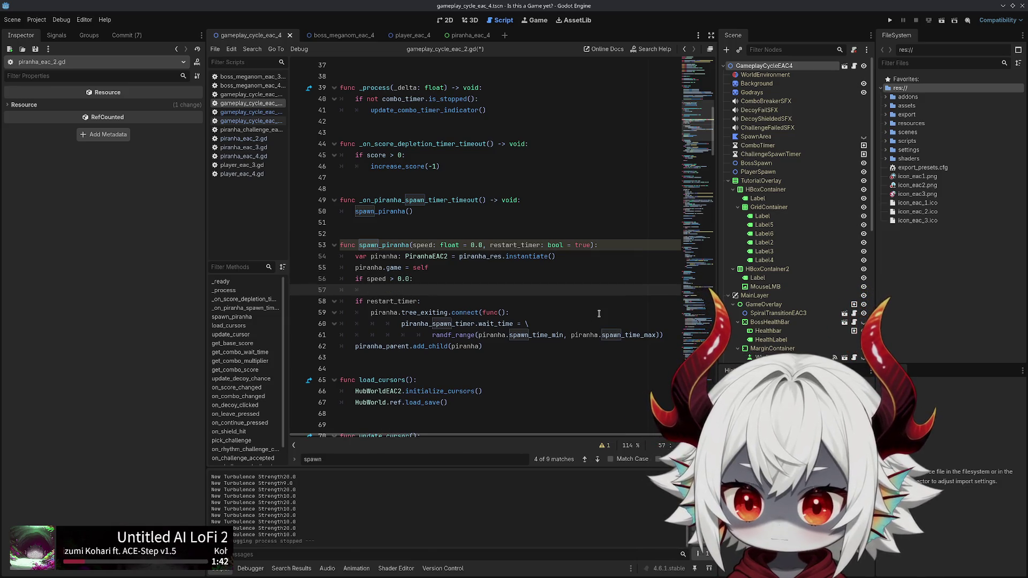
# Under the speed check, write piranha.move_speed = speed
pyautogui.write('pranha.m')
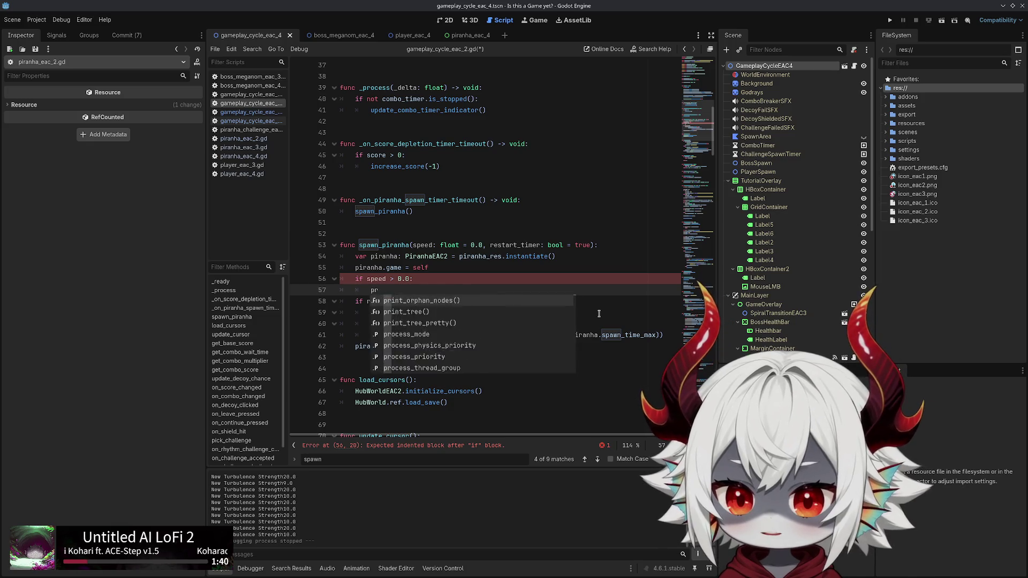
pyautogui.press('BackSpace')
pyautogui.press('BackSpace')
pyautogui.press('BackSpace')
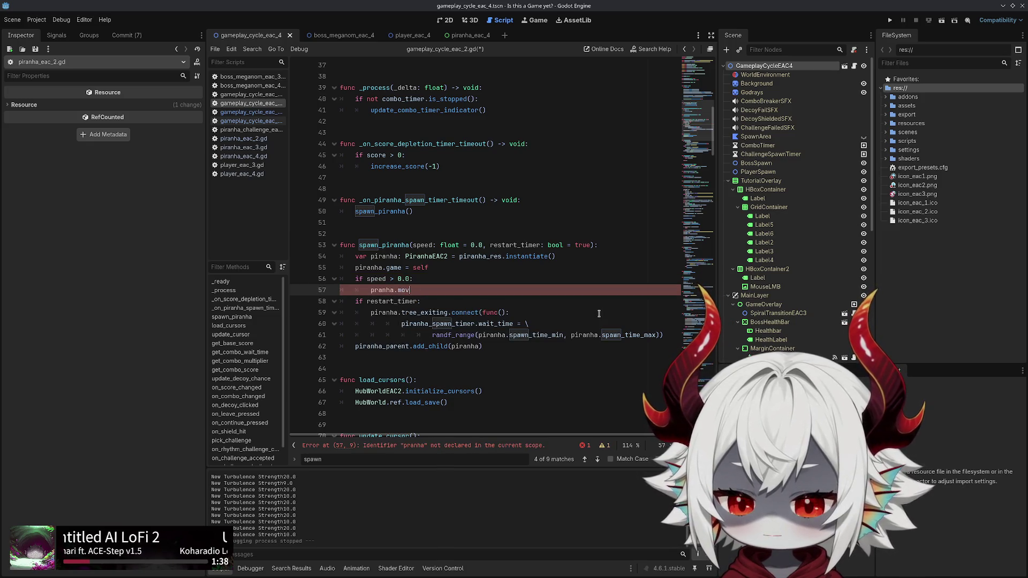
pyautogui.press('BackSpace')
pyautogui.press('BackSpace')
pyautogui.press('BackSpace')
pyautogui.write('iranha_m')
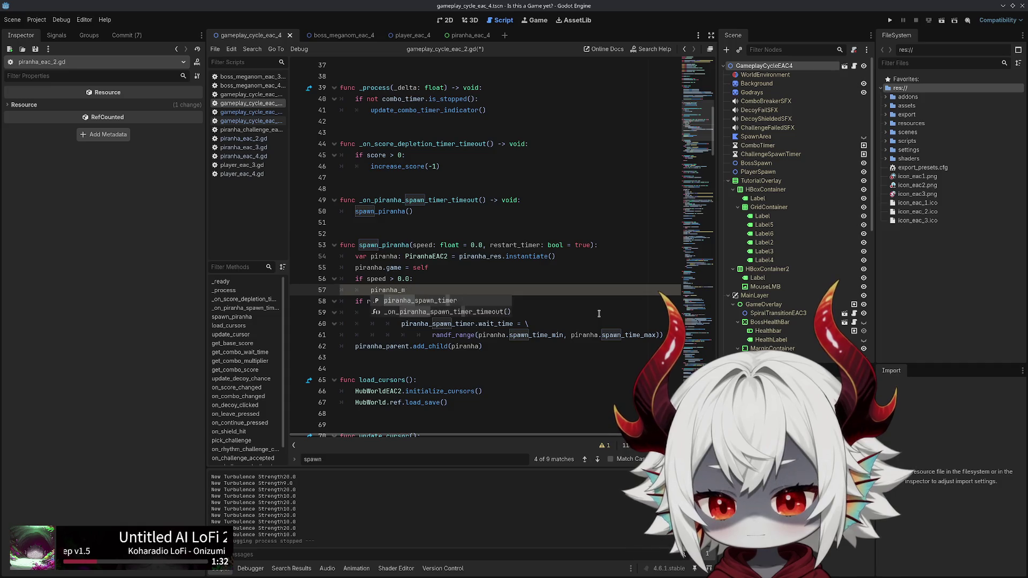
pyautogui.press('BackSpace')
pyautogui.press('BackSpace')
pyautogui.write('.mo')
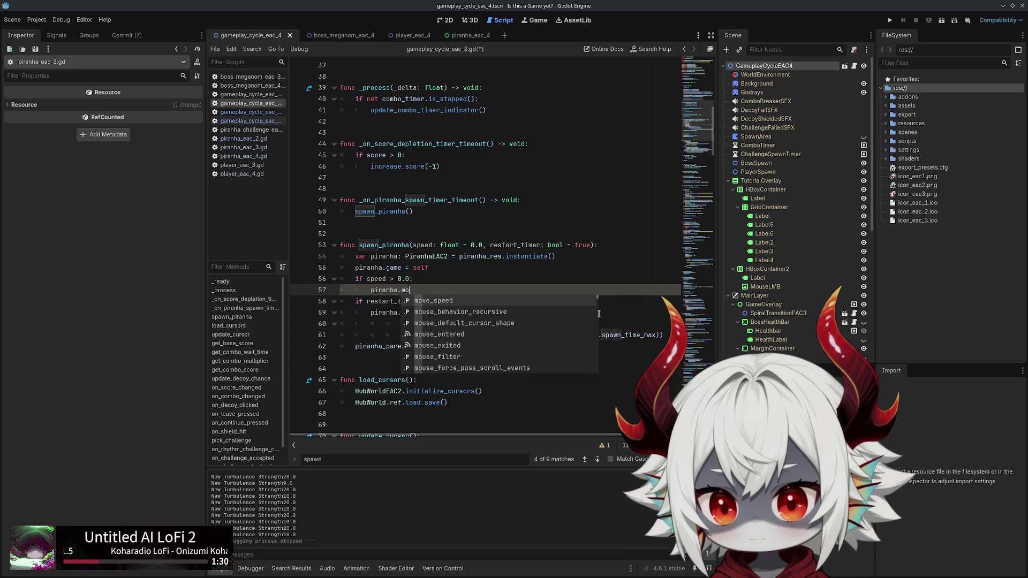
pyautogui.press('Escape')
pyautogui.write('ve')
pyautogui.press('Return')
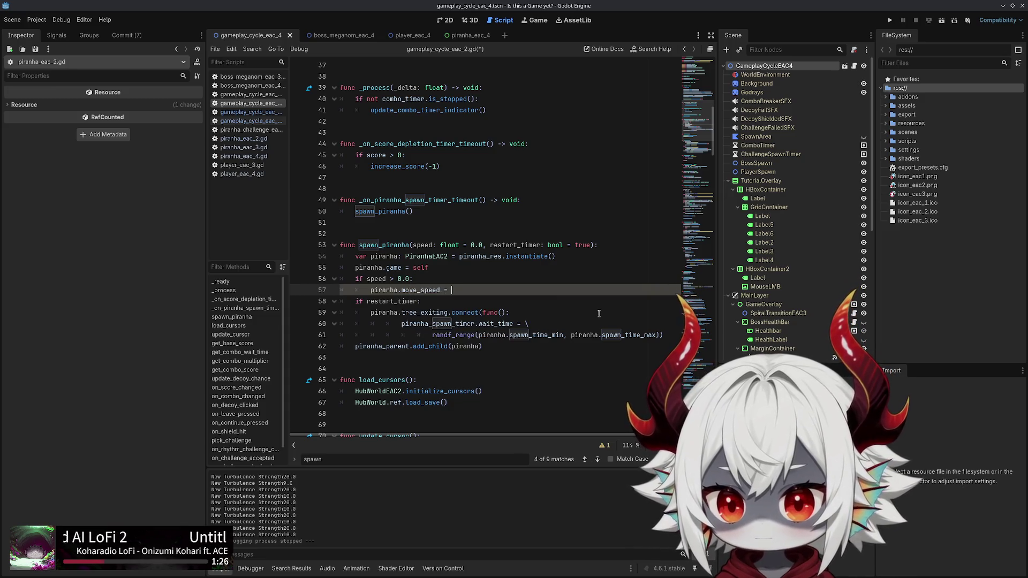
pyautogui.write('speed')
# Save the script, remove the stray F, and switch to gameplay_cycle_eac_4.gd
pyautogui.hotkey('ctrl', 's')
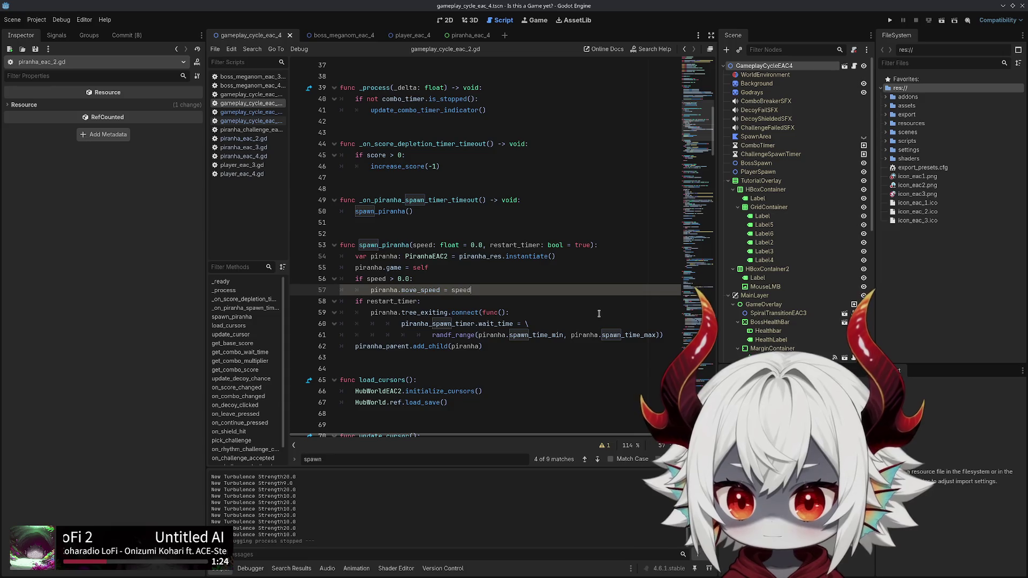
pyautogui.write('F')
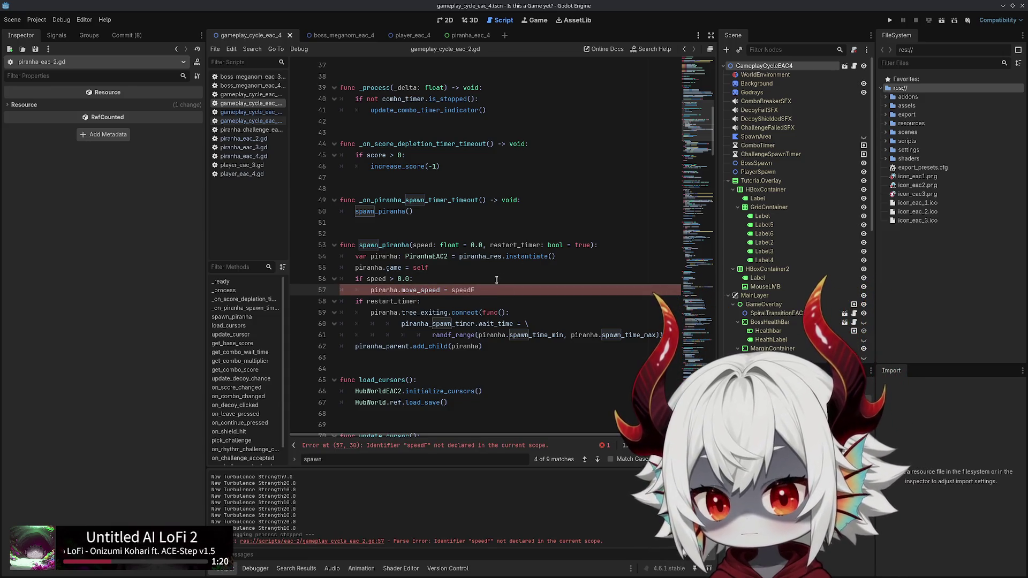
pyautogui.press('BackSpace')
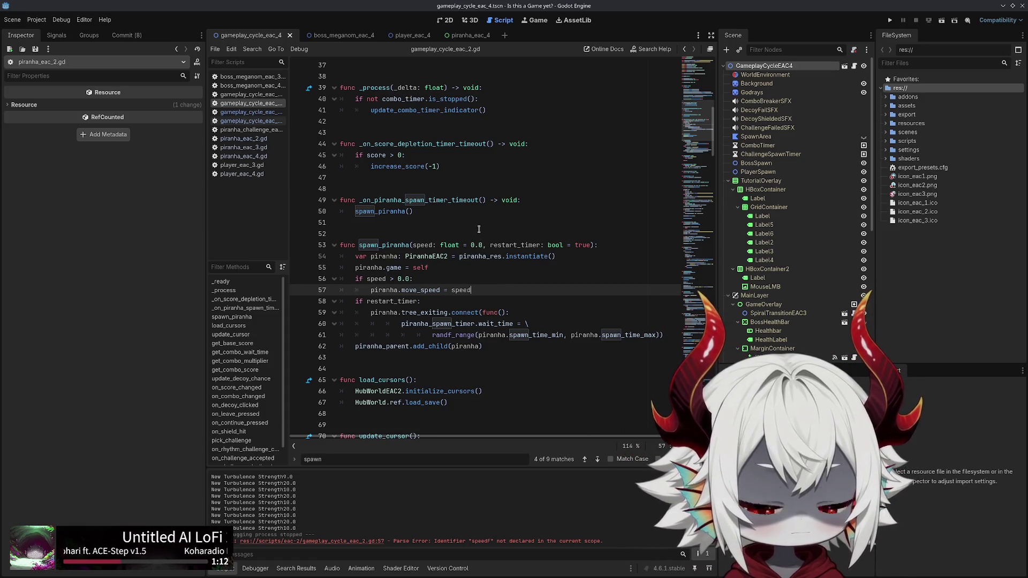
pyautogui.click(483, 224)
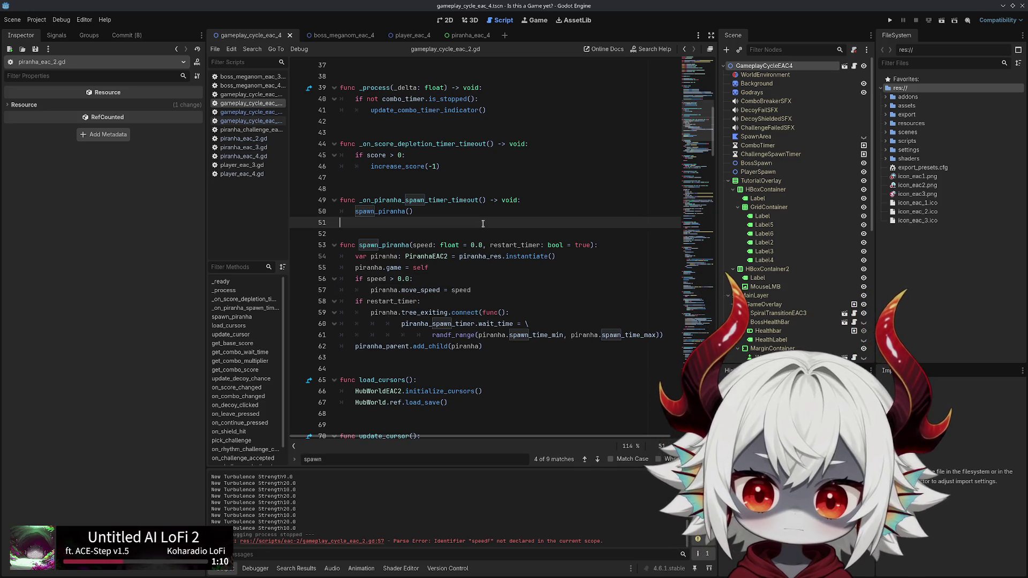
pyautogui.click(249, 122)
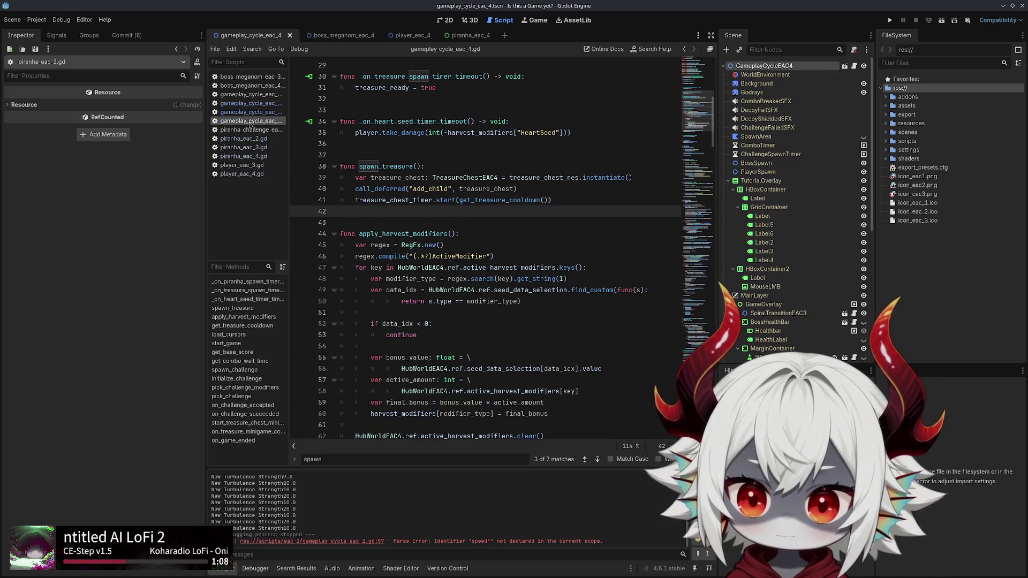
# Search the whole project for 'spawn_pir' and review the first matching call
pyautogui.hotkey('ctrl', 'shift', 'f')
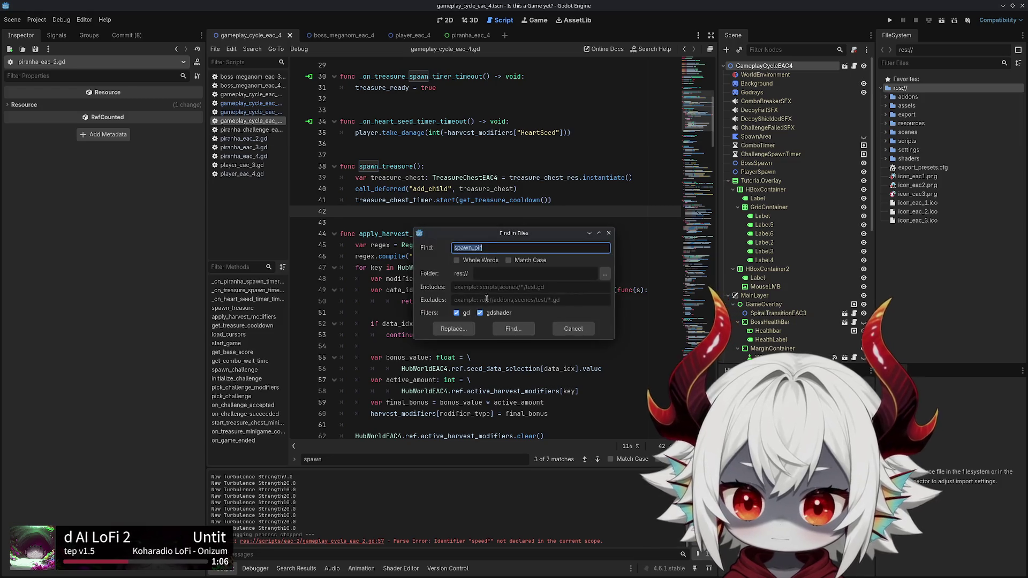
pyautogui.click(507, 329)
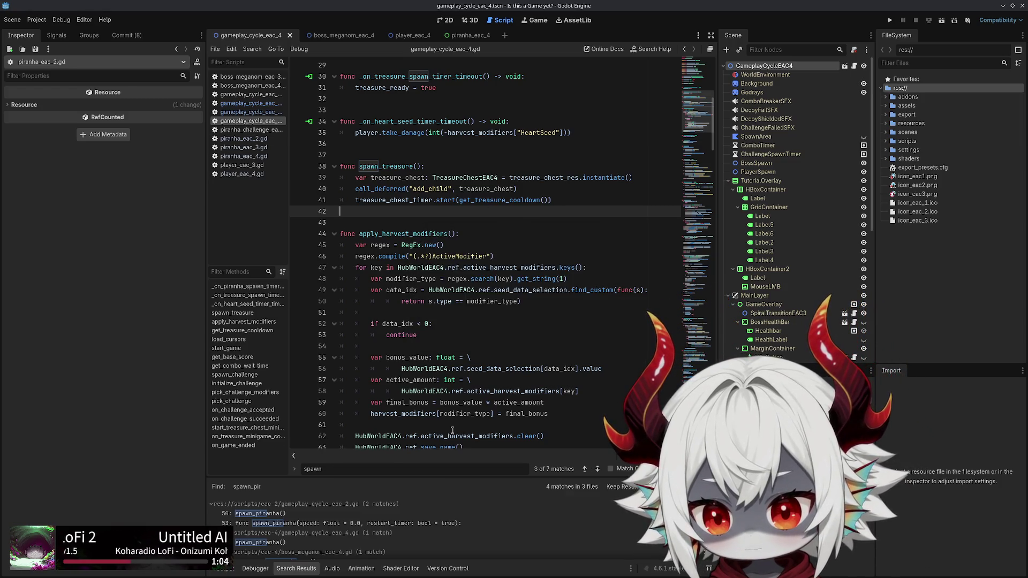
pyautogui.click(274, 543)
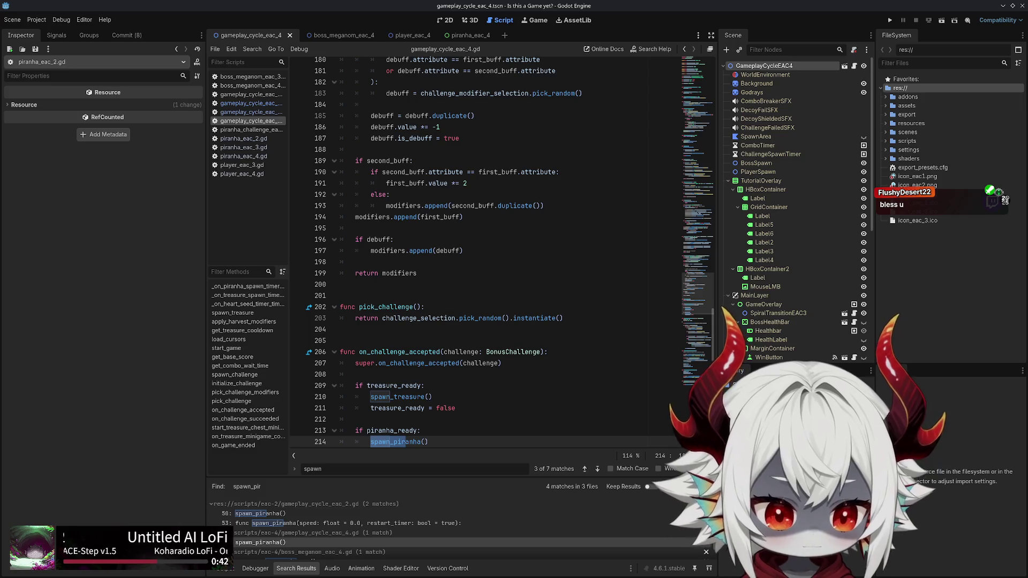
pyautogui.click(489, 329)
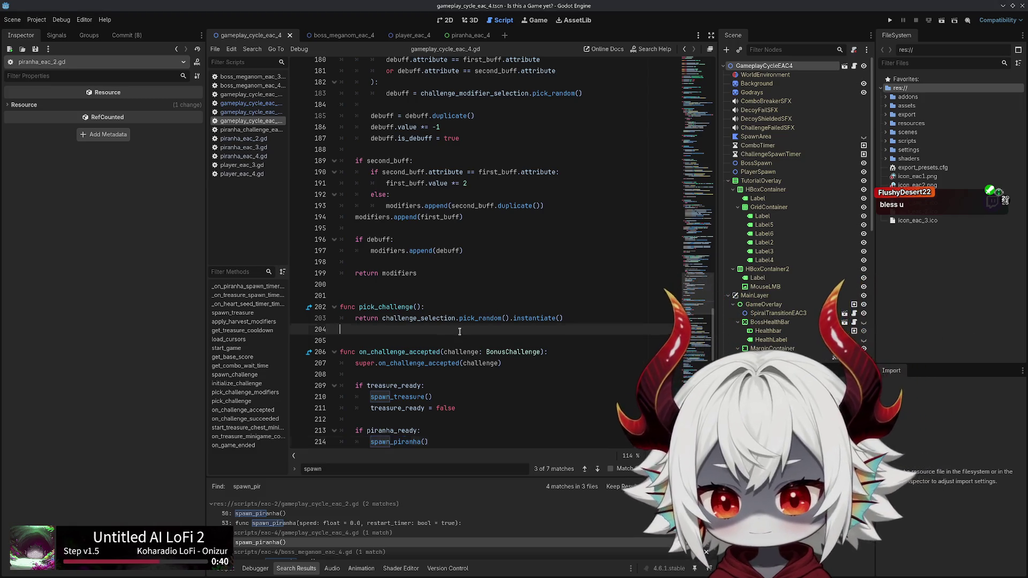
pyautogui.scroll(2, 489, 307)
# Step through the remaining matches and open the boss_meganom_eac_4.gd storm loop call
pyautogui.click(521, 304)
pyautogui.hotkey('ctrl', 'f')
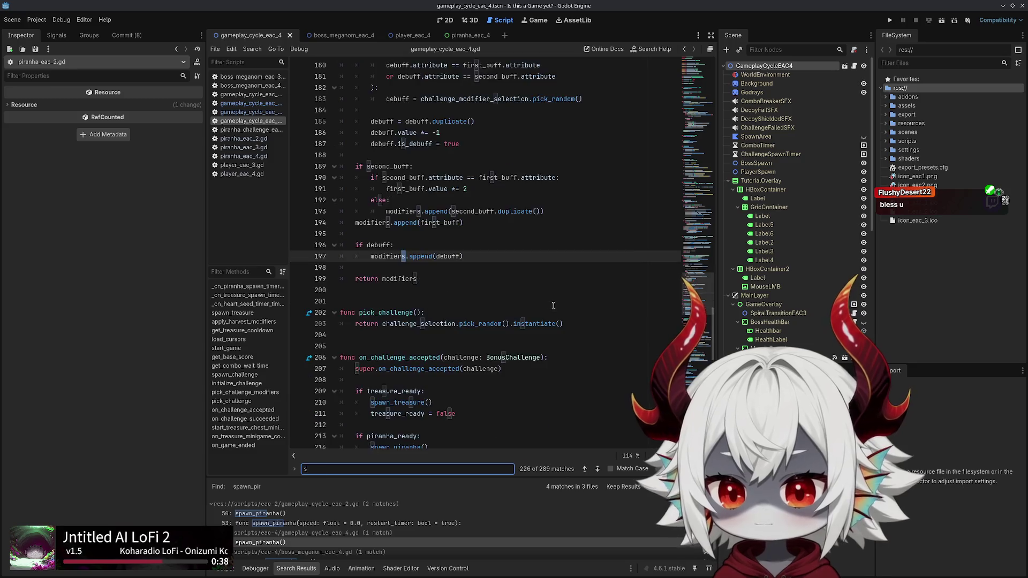
pyautogui.click(441, 302)
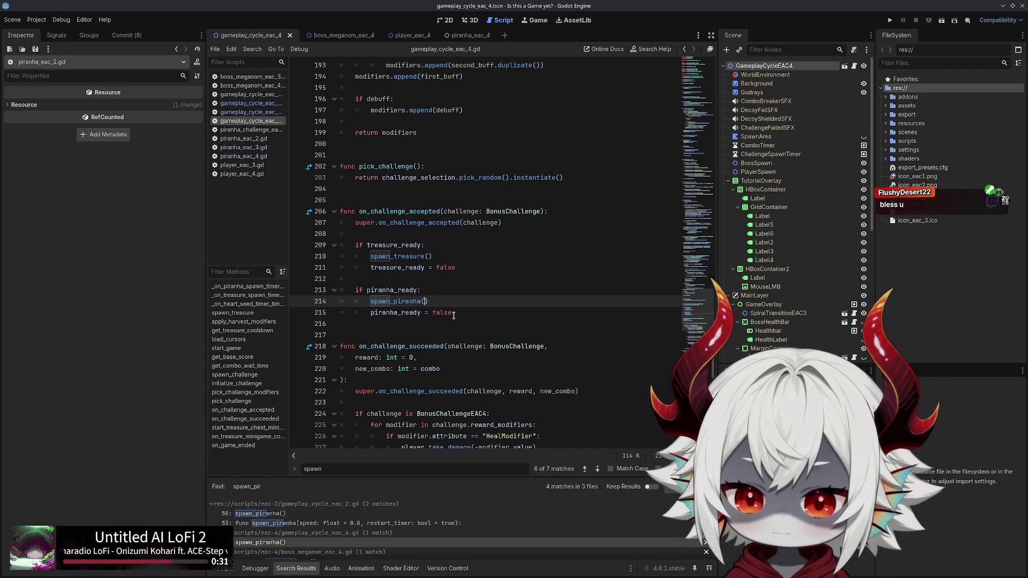
pyautogui.hotkey('ctrl', 'f')
pyautogui.scroll(-1, 283, 535)
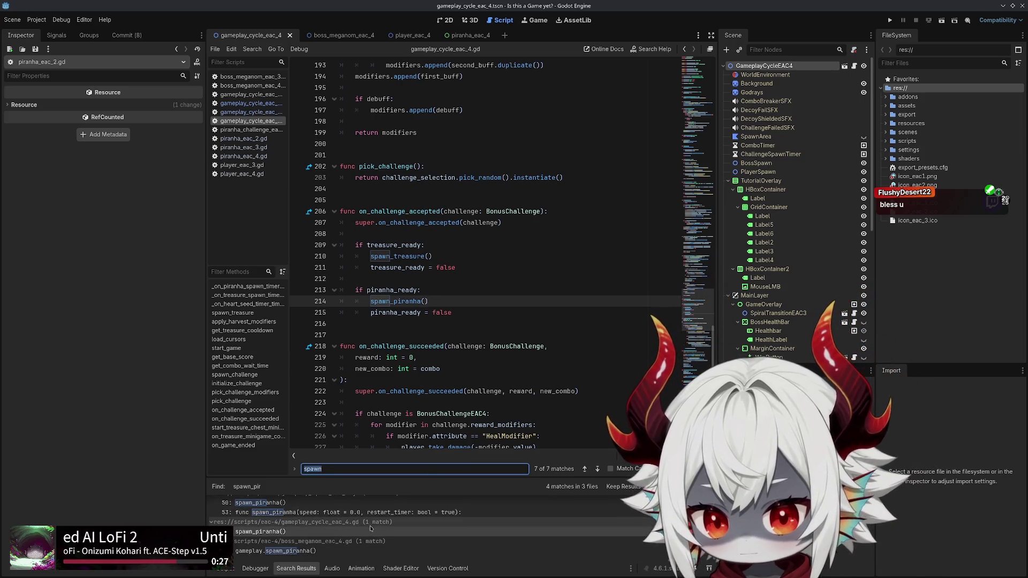
pyautogui.click(283, 550)
pyautogui.click(459, 419)
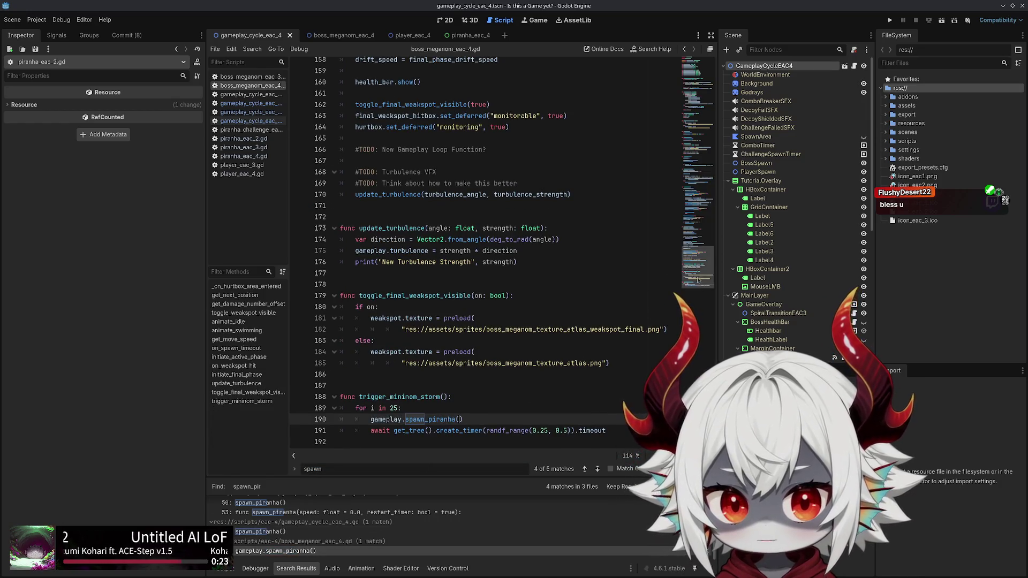
# Review the boss script's variable declarations, discarding a first storm-variable attempt
pyautogui.hotkey('ctrl', 'Home')
pyautogui.click(438, 257)
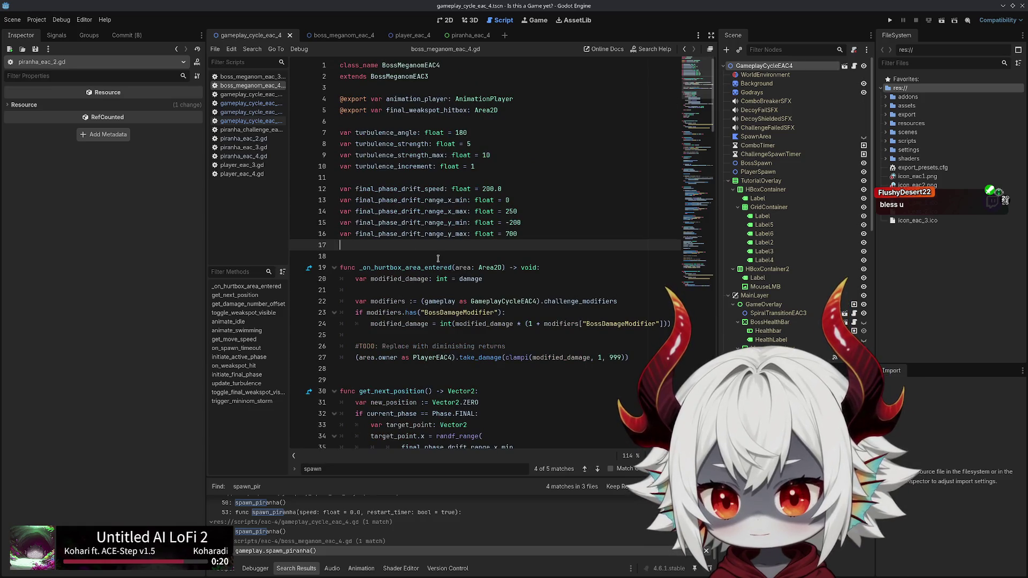
pyautogui.press('Return')
pyautogui.write('var mininom_storm_spee')
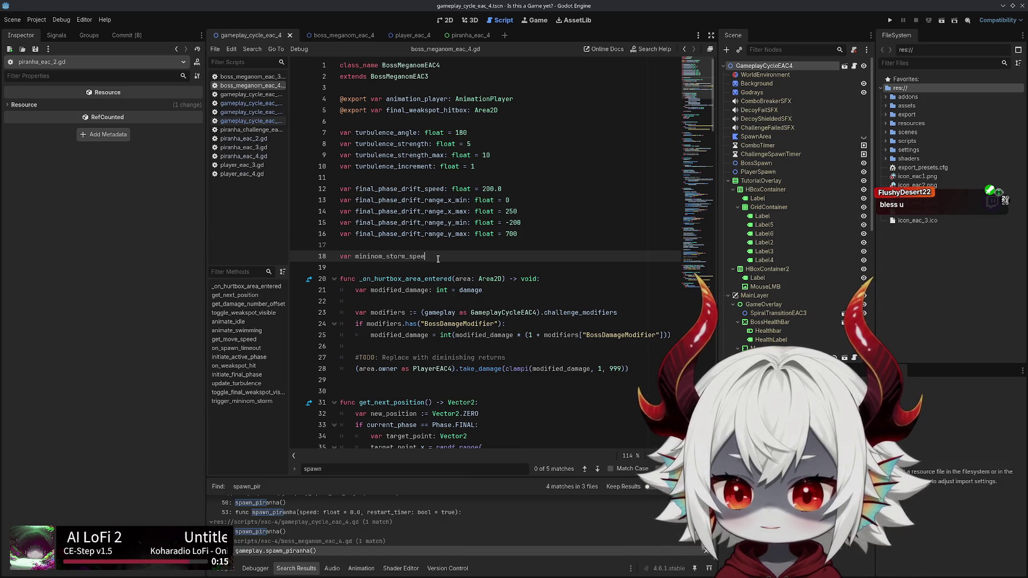
pyautogui.hotkey('ctrl', 'z')
pyautogui.hotkey('ctrl', 'z')
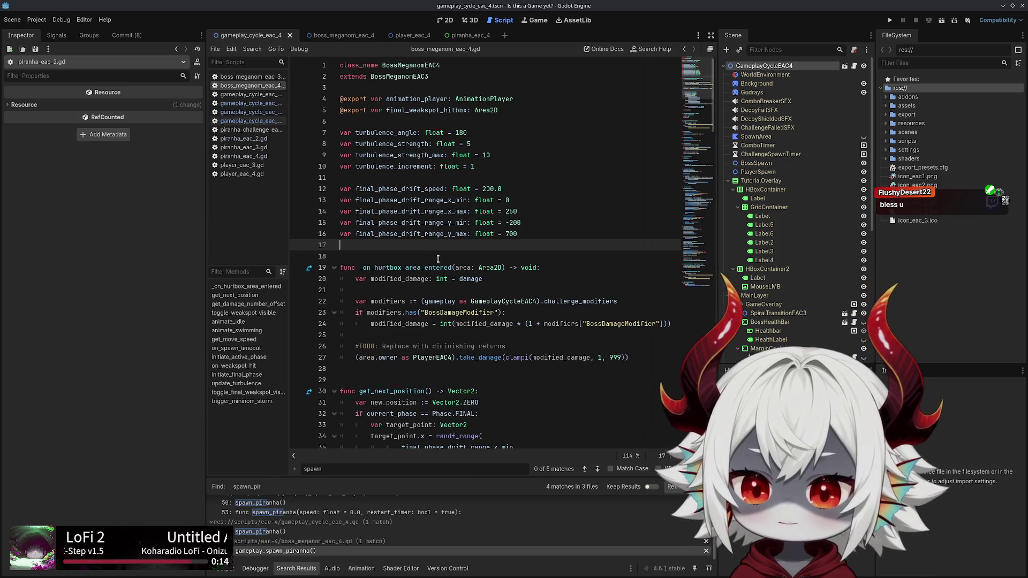
pyautogui.press('BackSpace')
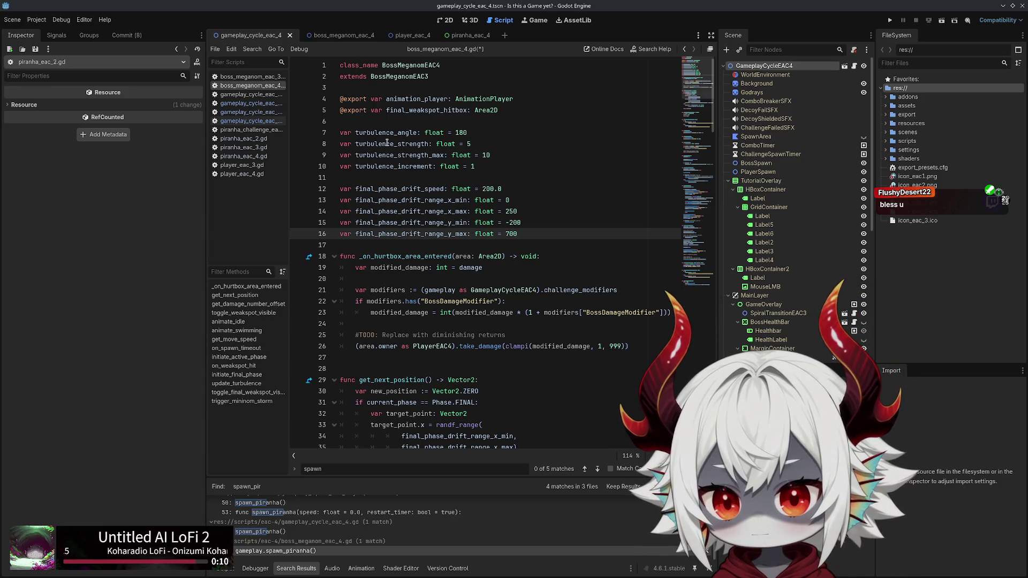
pyautogui.doubleClick(387, 144)
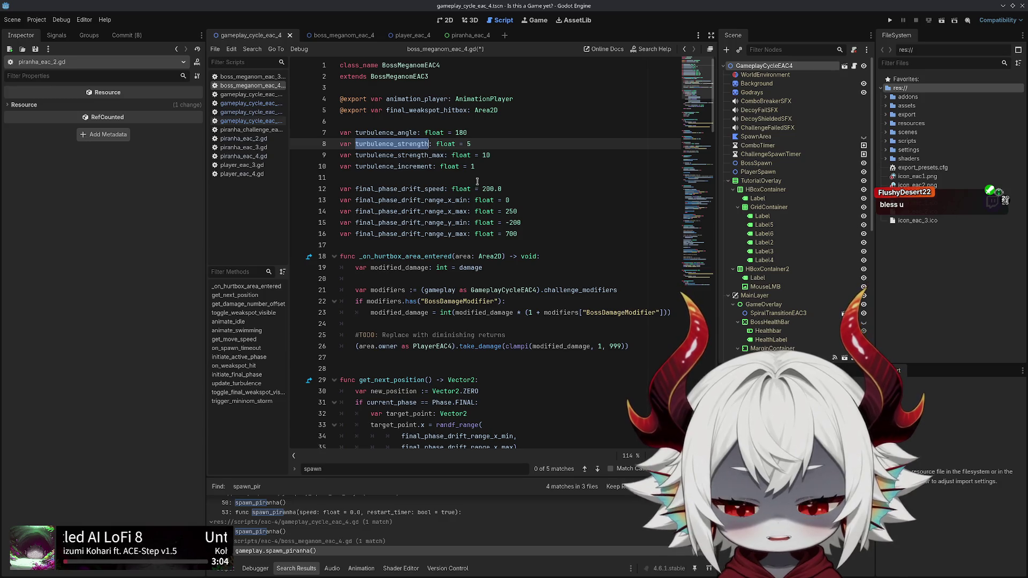
pyautogui.click(451, 180)
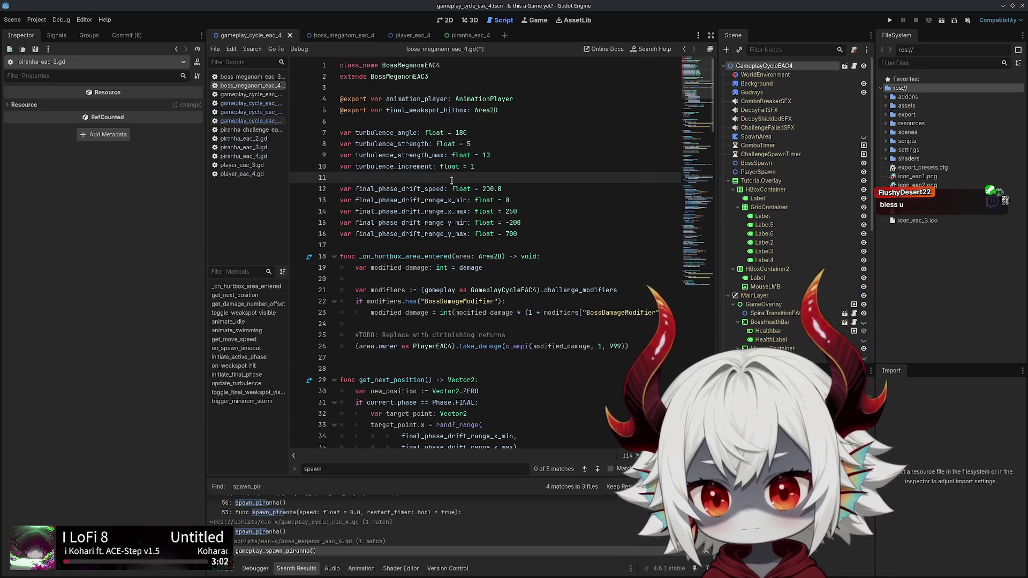
# Declare a float variable mininom_storm_speed_coefficient below the drift settings and save
pyautogui.click(363, 242)
pyautogui.press('Return')
pyautogui.press('Return')
pyautogui.press('Return')
pyautogui.press('Up')
pyautogui.press('Up')
pyautogui.write('v')
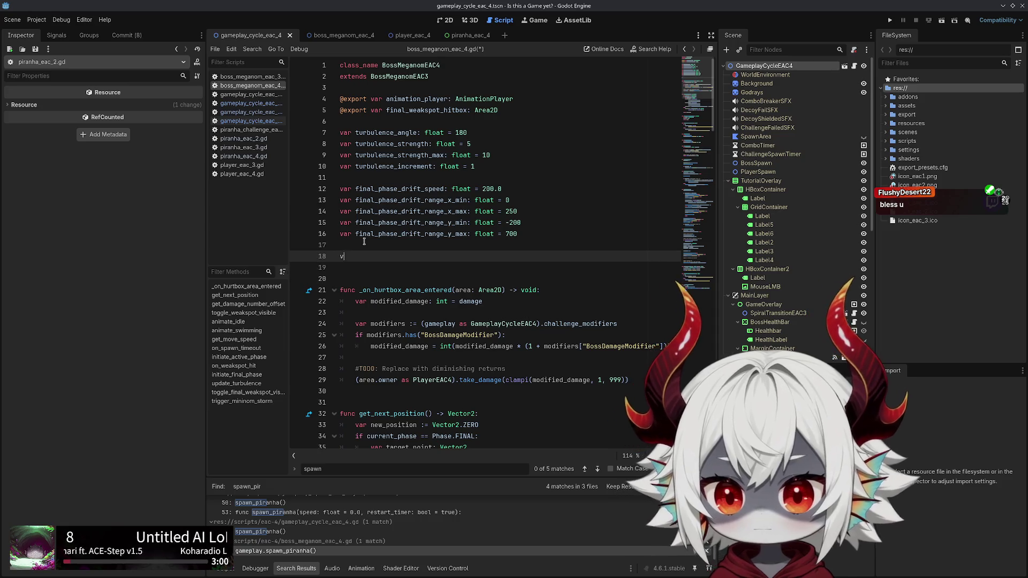
pyautogui.write('ar mini')
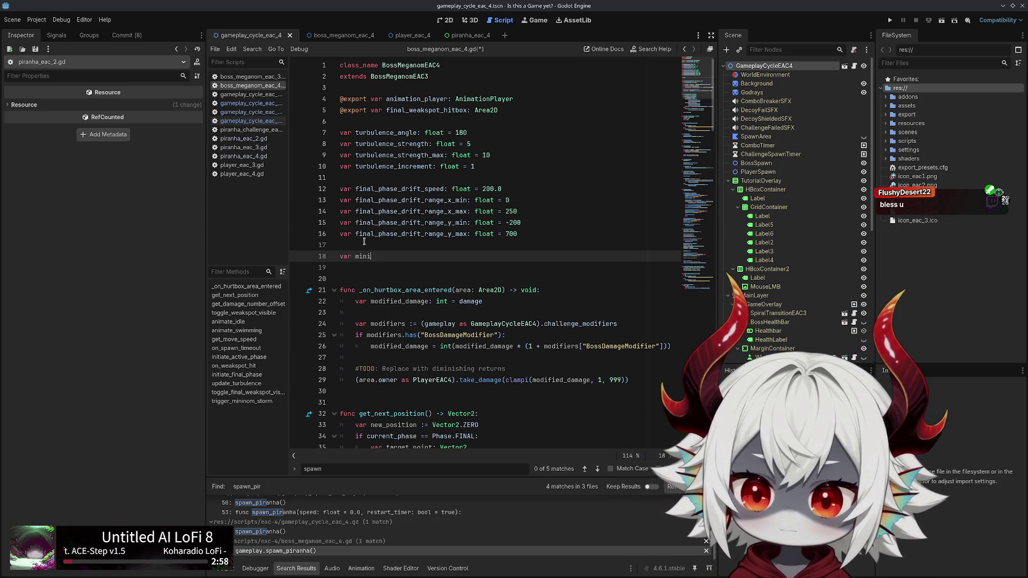
pyautogui.write('nom')
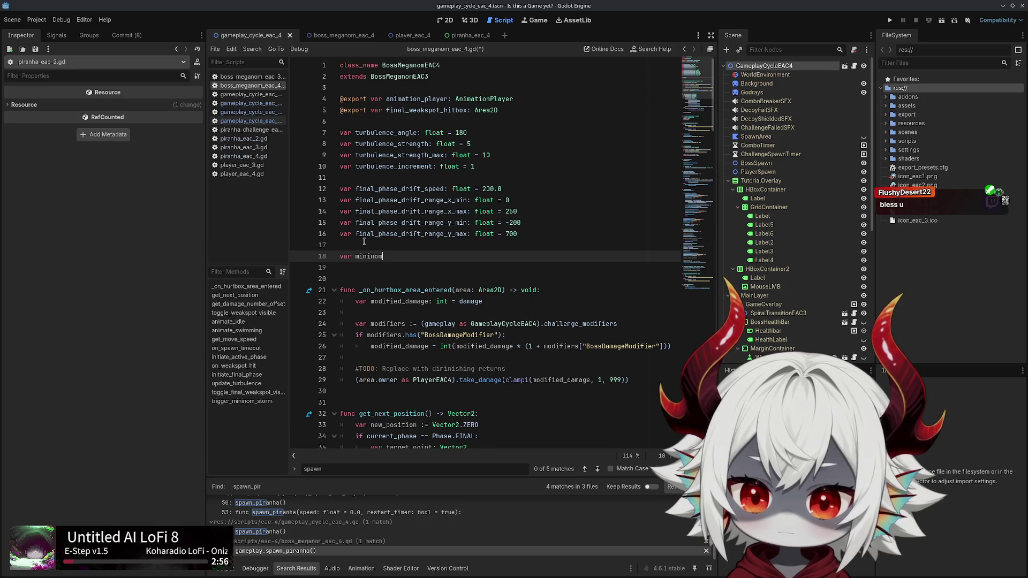
pyautogui.write('_storm_')
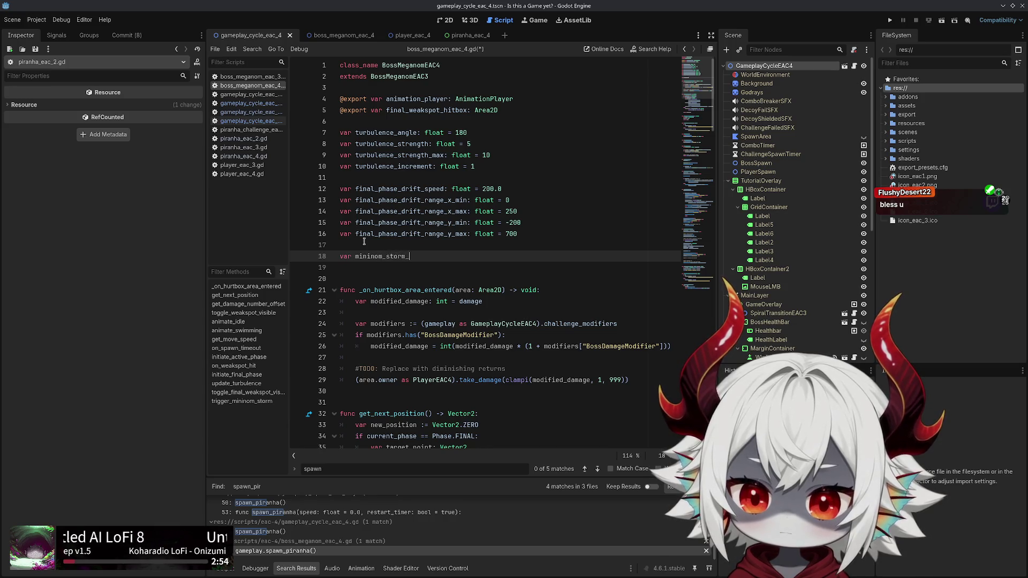
pyautogui.write('speed')
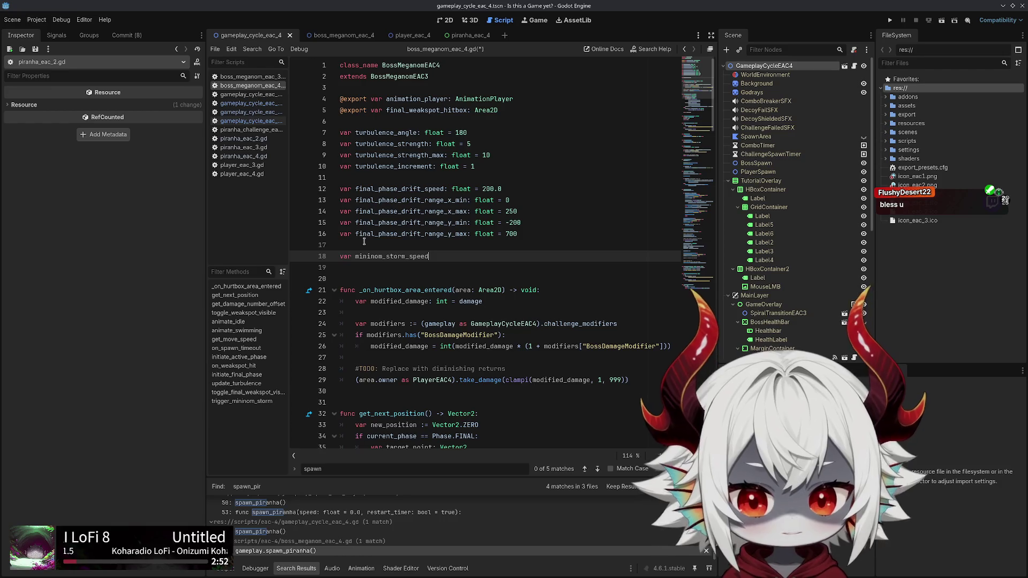
pyautogui.write('_coefficient')
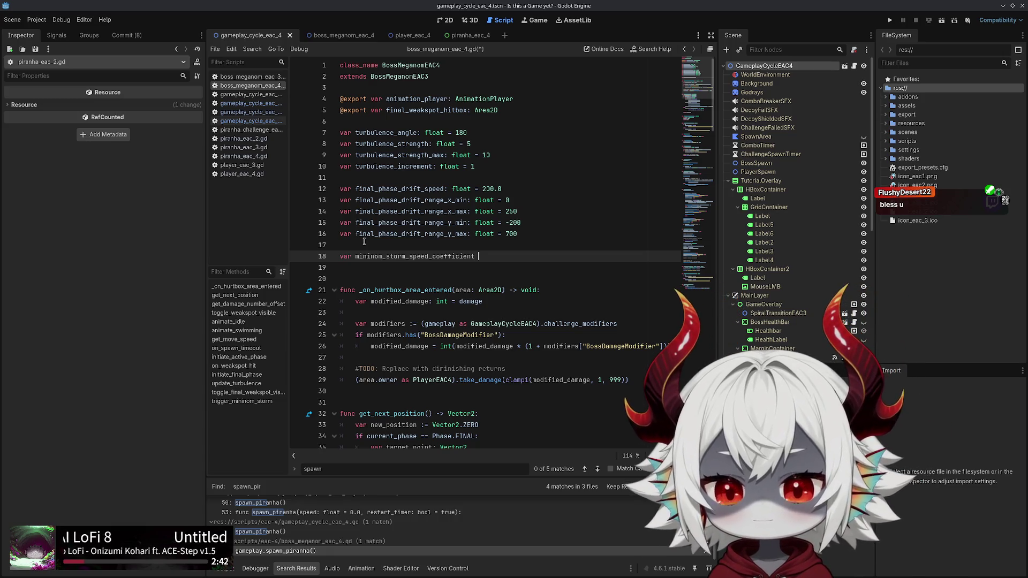
pyautogui.write('300')
pyautogui.press('BackSpace')
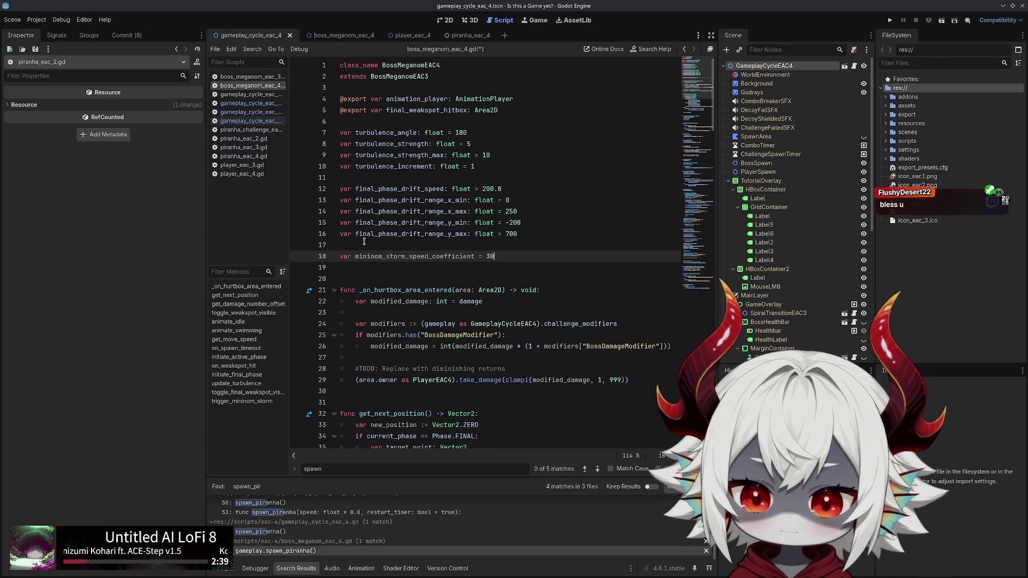
pyautogui.press('Left')
pyautogui.press('Left')
pyautogui.press('Left')
pyautogui.write(': int')
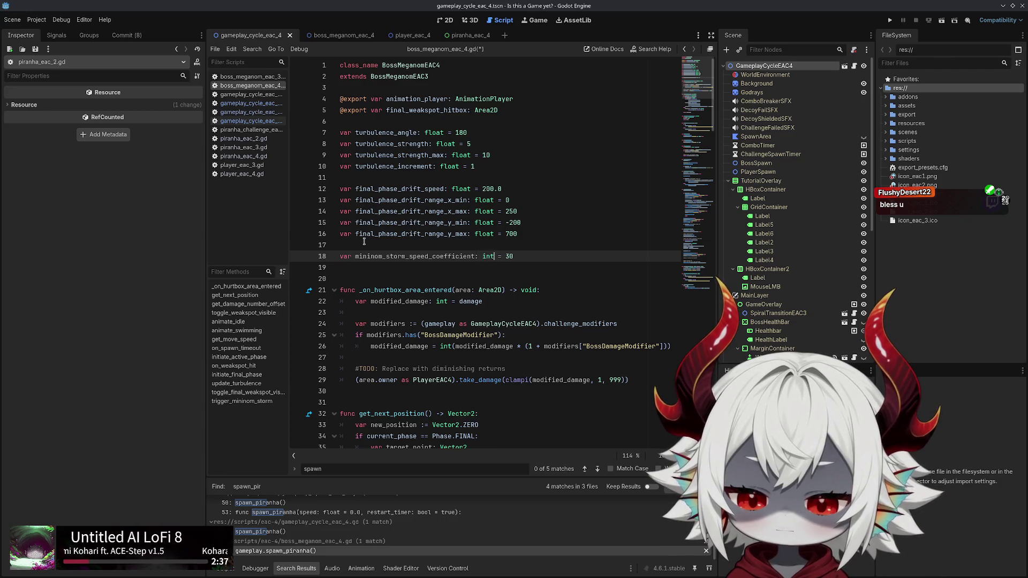
pyautogui.press('BackSpace')
pyautogui.press('BackSpace')
pyautogui.press('BackSpace')
pyautogui.write('float')
pyautogui.press('End')
pyautogui.write('.0')
pyautogui.doubleClick(393, 256)
pyautogui.hotkey('ctrl', 's')
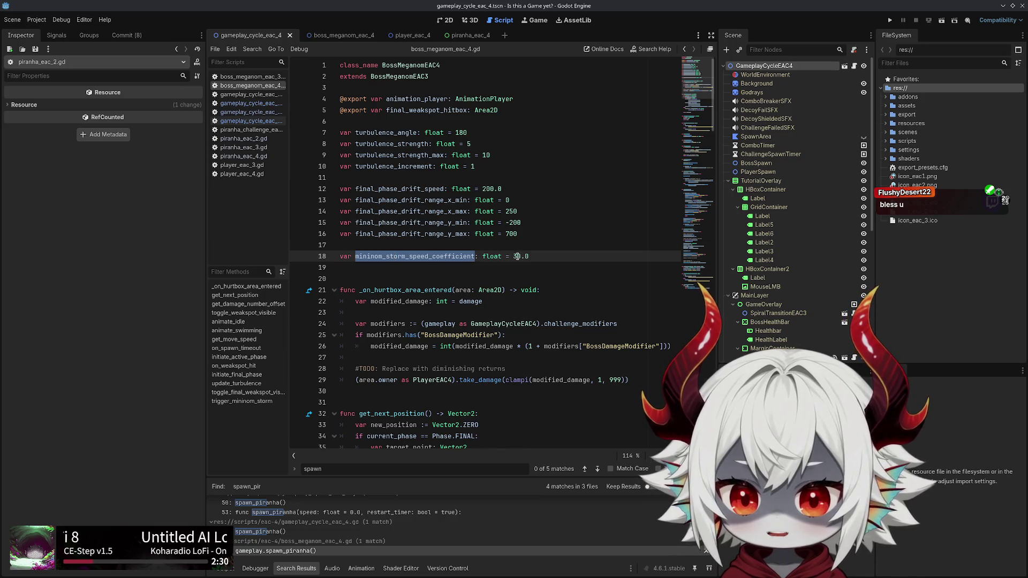
# Set the coefficient's value to 70.0, save, and copy its name
pyautogui.click(519, 259)
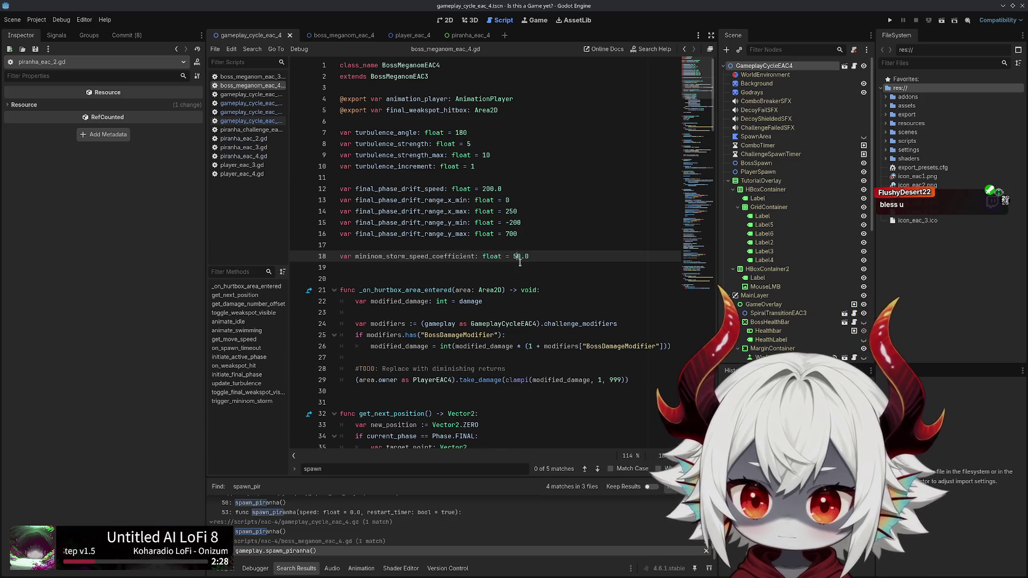
pyautogui.write('5')
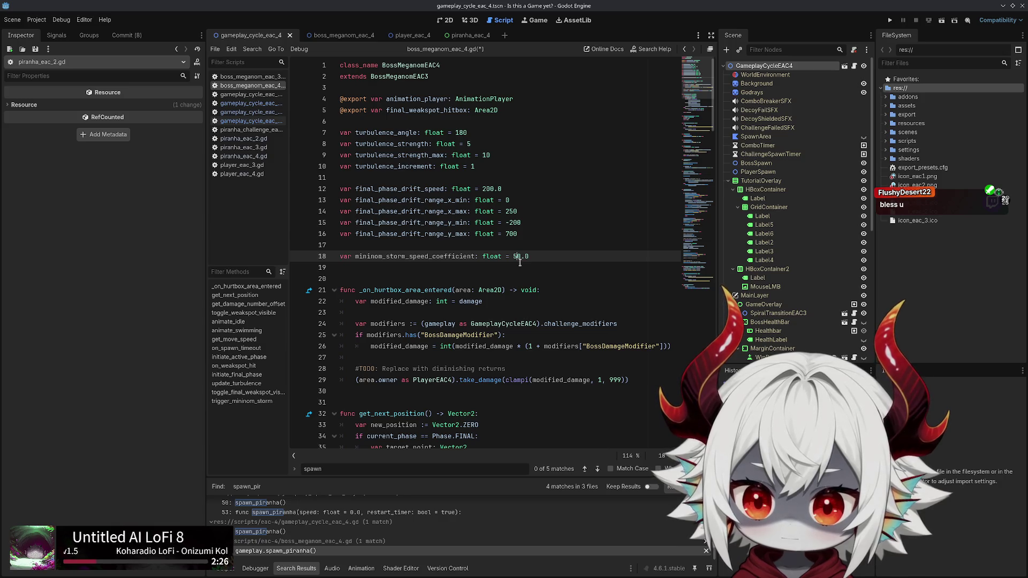
pyautogui.press('BackSpace')
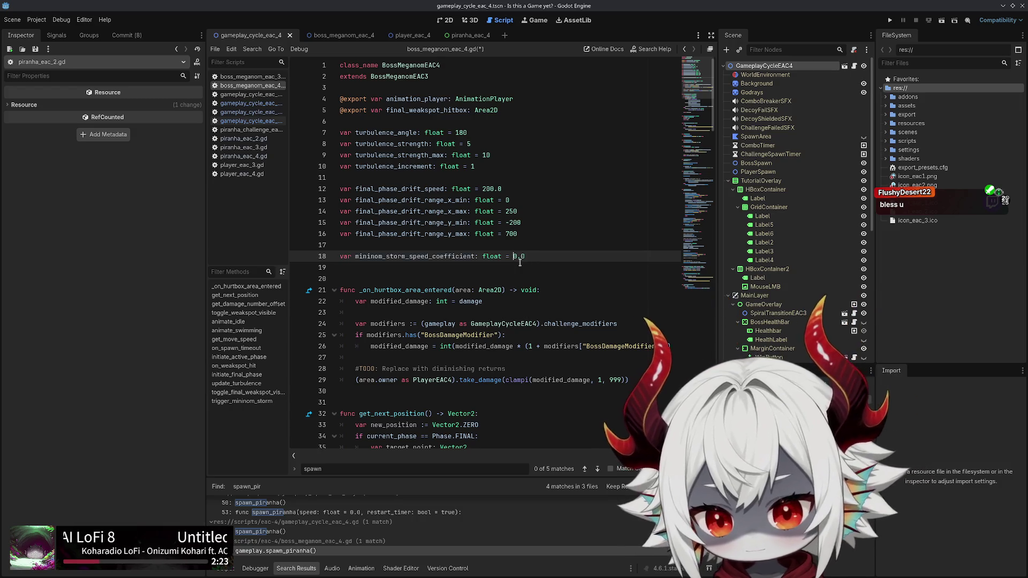
pyautogui.write('7')
pyautogui.hotkey('ctrl', 's')
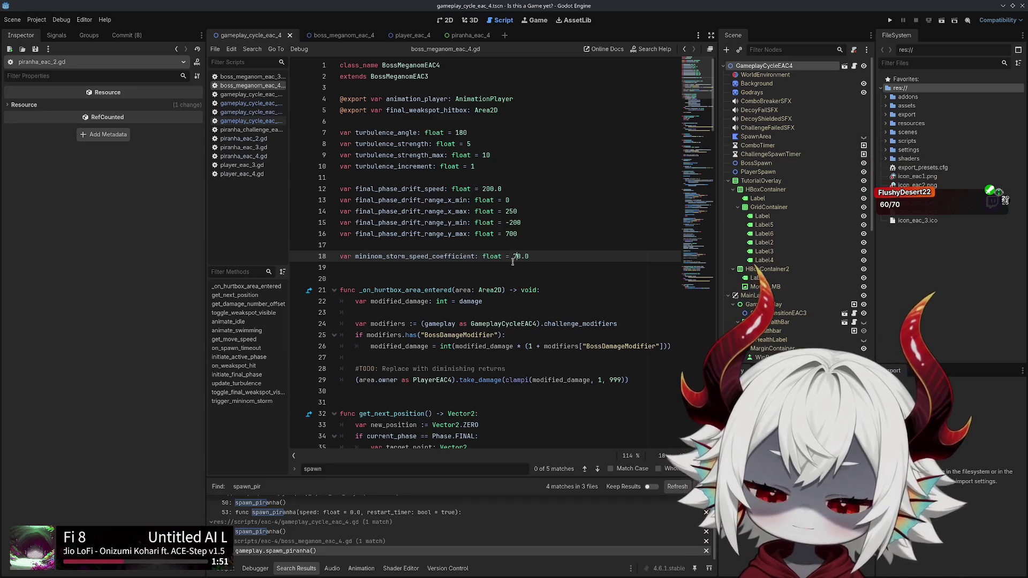
pyautogui.doubleClick(417, 256)
pyautogui.hotkey('ctrl', 'c')
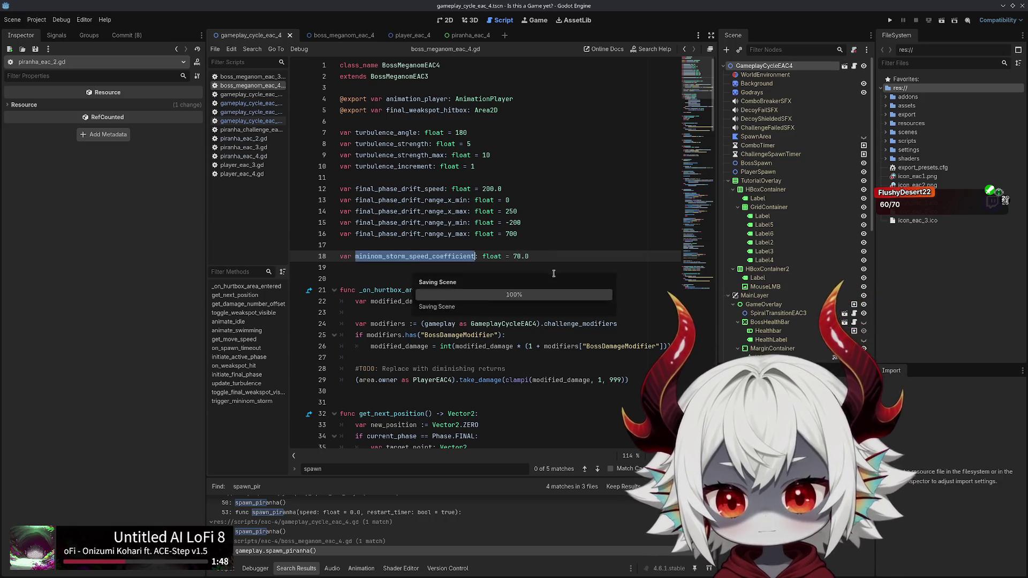
pyautogui.moveTo(696, 80); pyautogui.dragTo(668, 296)
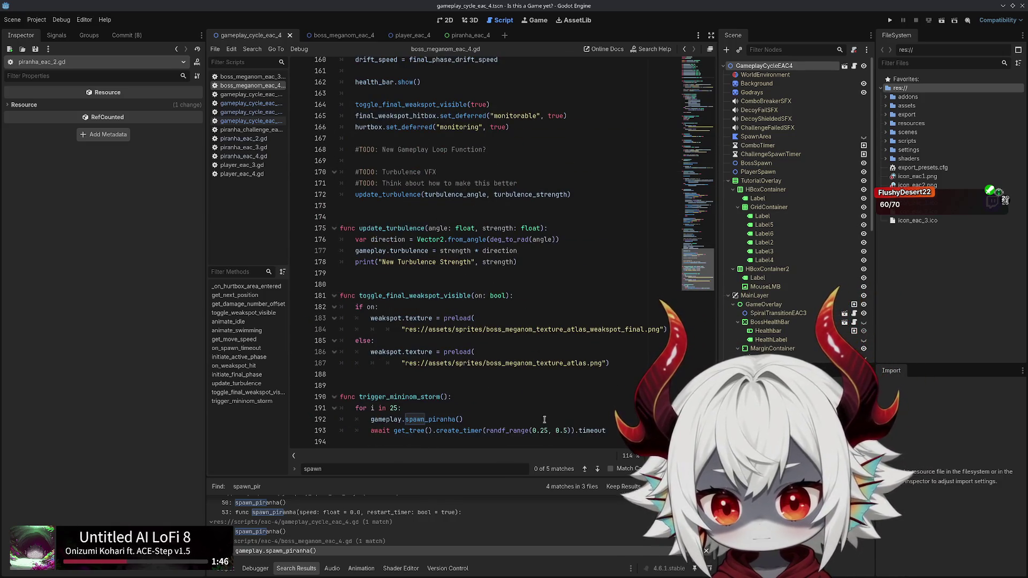
# Pass mininom_storm_speed_coefficient * turbulence_strength into spawn_piranha on line 192, then run the game
pyautogui.click(460, 419)
pyautogui.hotkey('ctrl', 'v')
pyautogui.write('* turb')
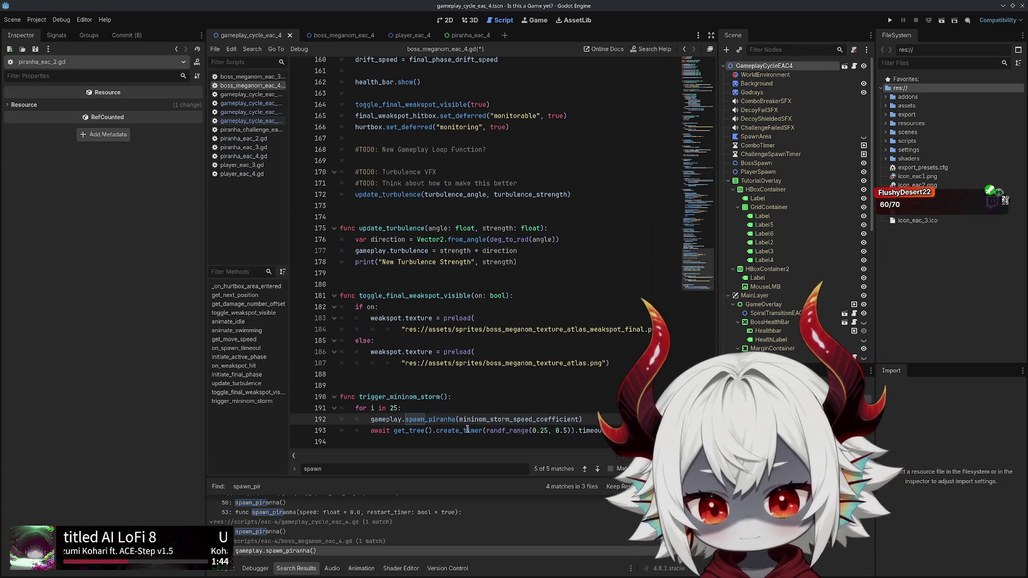
pyautogui.write('ule')
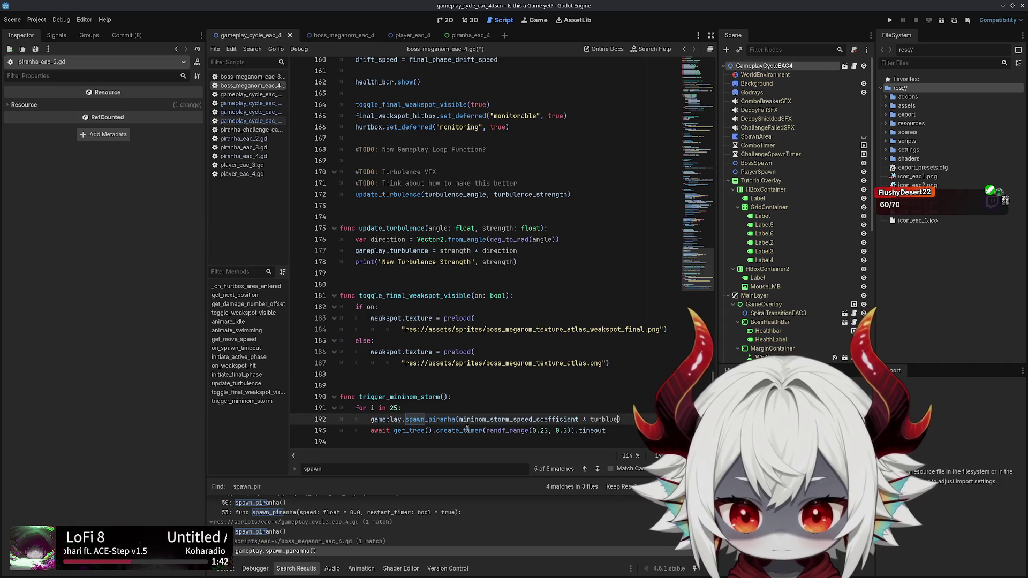
pyautogui.press('BackSpace')
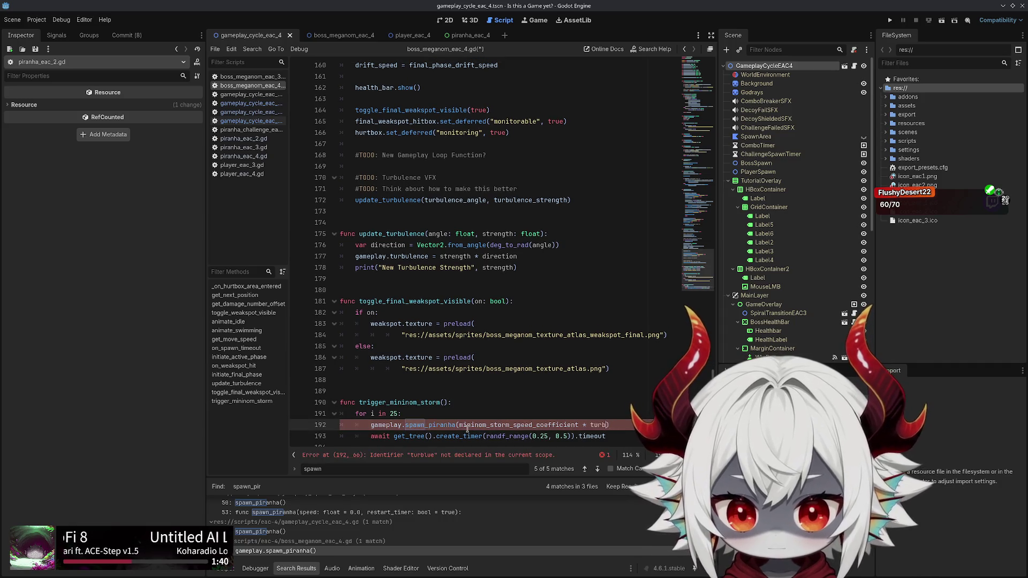
pyautogui.write('ule')
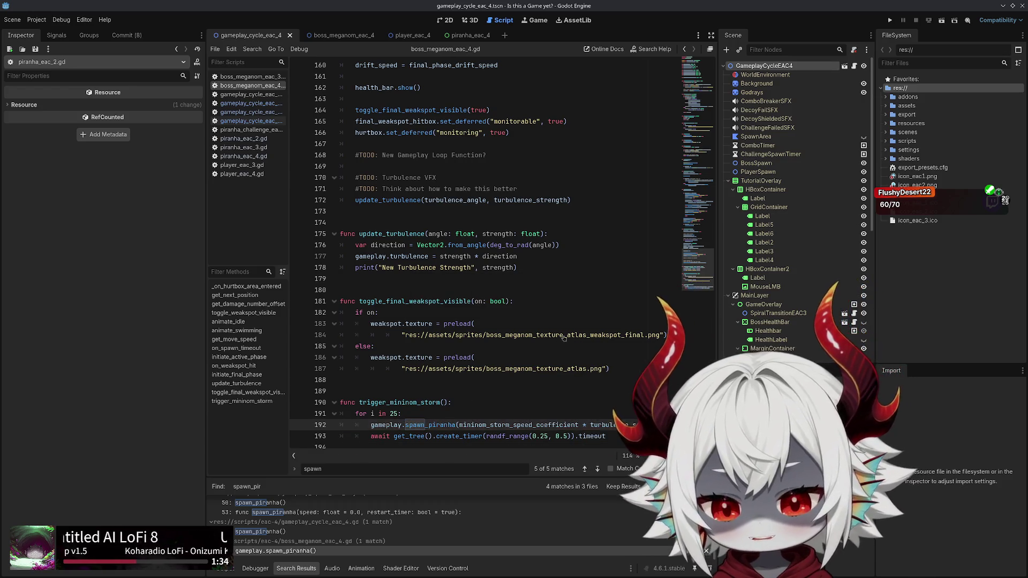
pyautogui.scroll(-1, 548, 332)
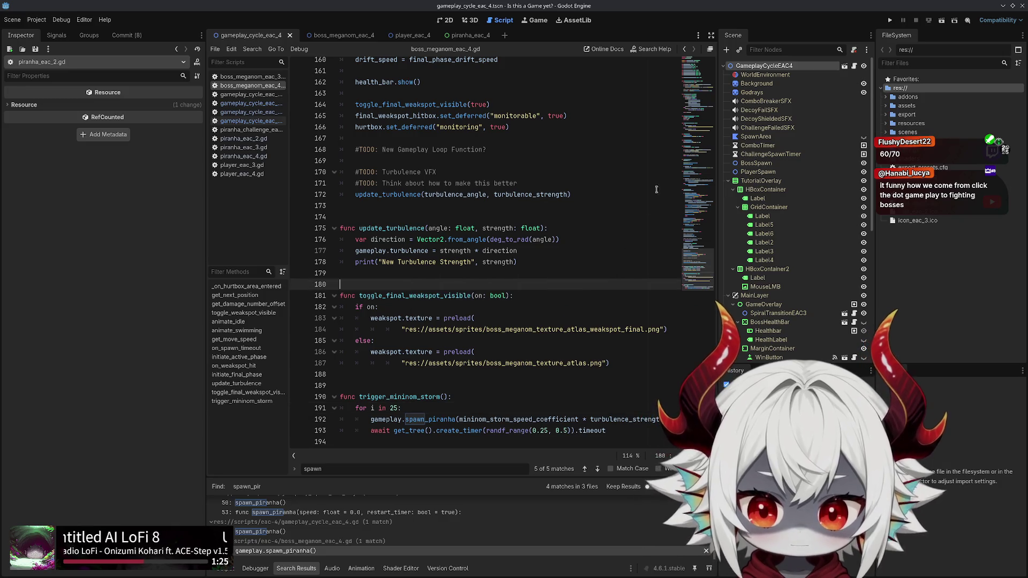
pyautogui.click(889, 21)
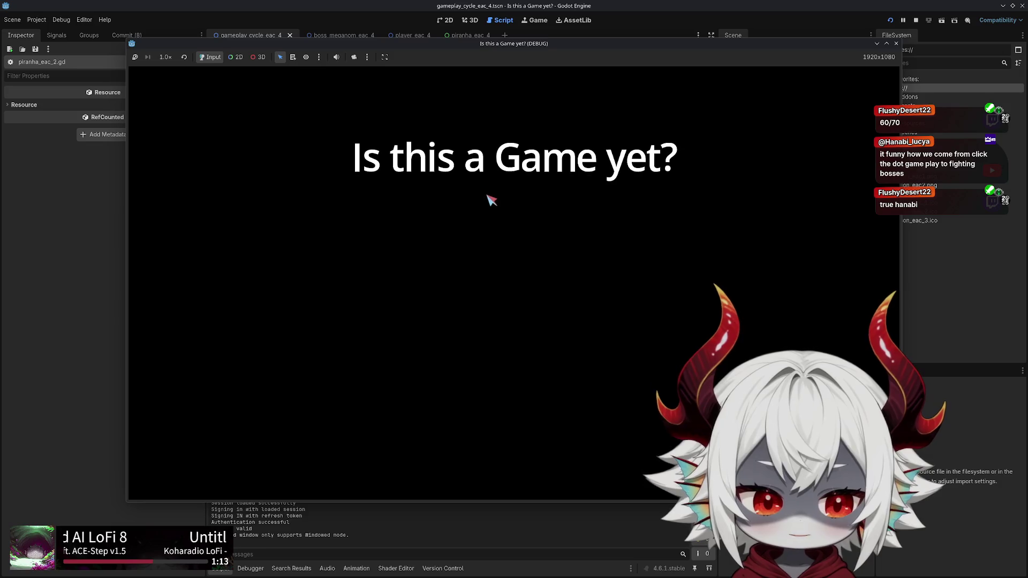
# Start a game and swim the fish around popping bubbles to raise the score
pyautogui.click(507, 422)
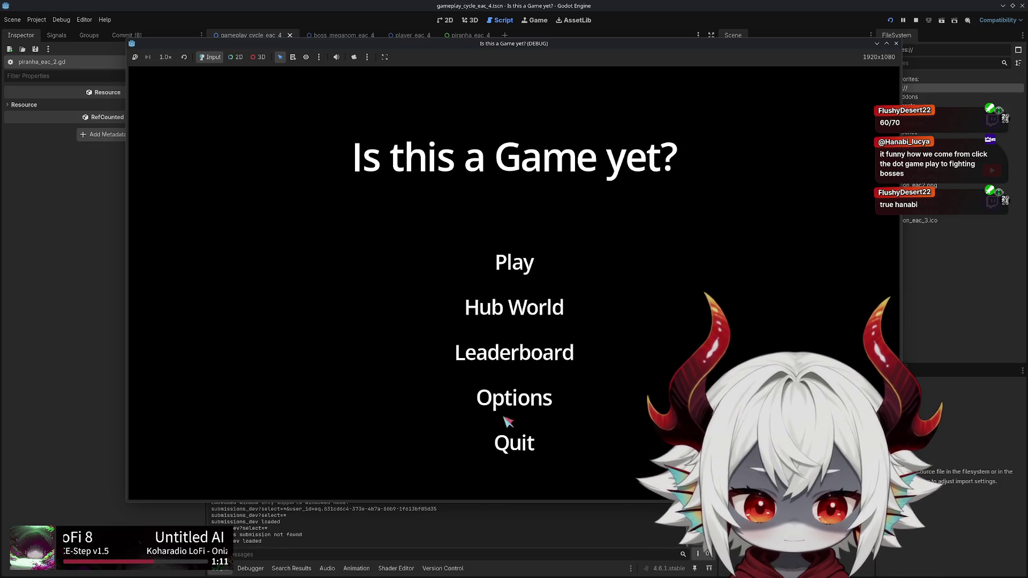
pyautogui.click(509, 263)
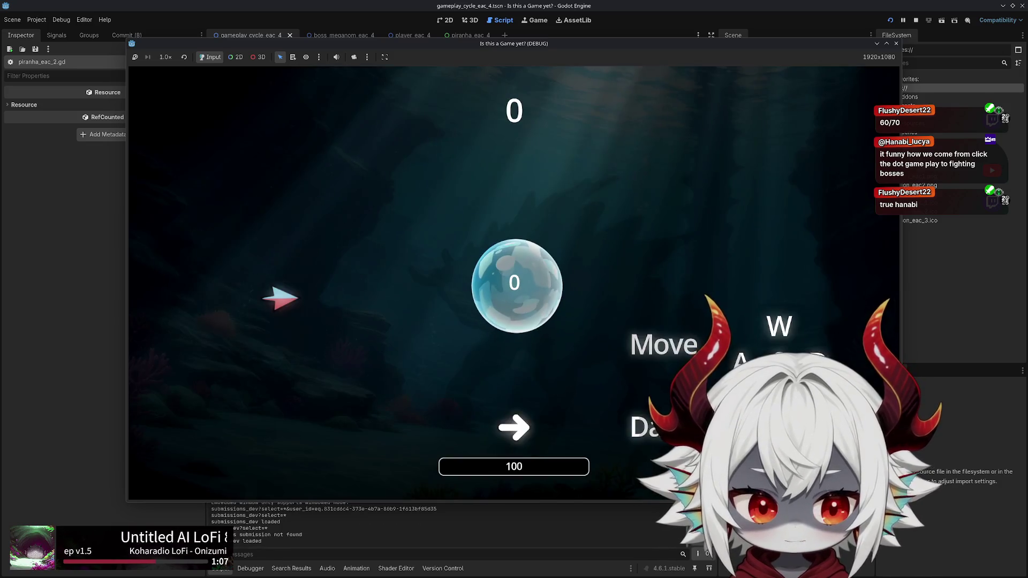
pyautogui.press('d')
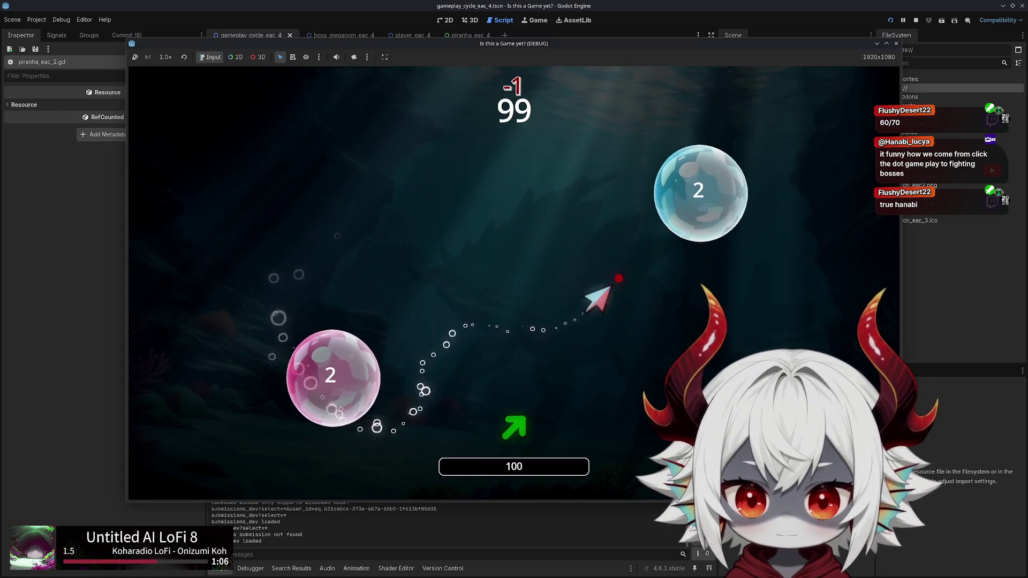
pyautogui.press('d')
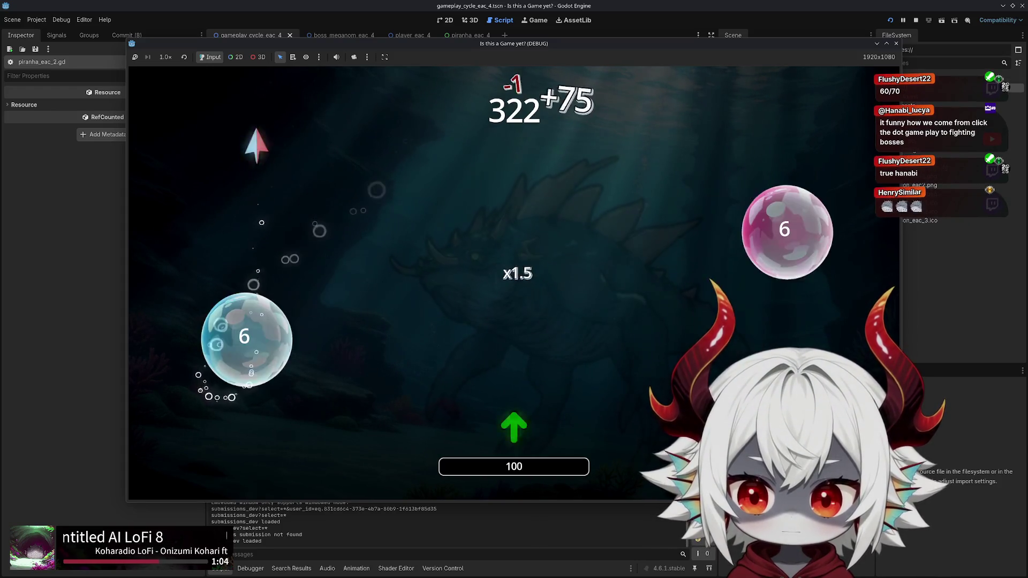
pyautogui.press('d')
pyautogui.press('w')
pyautogui.press('s')
pyautogui.press('w')
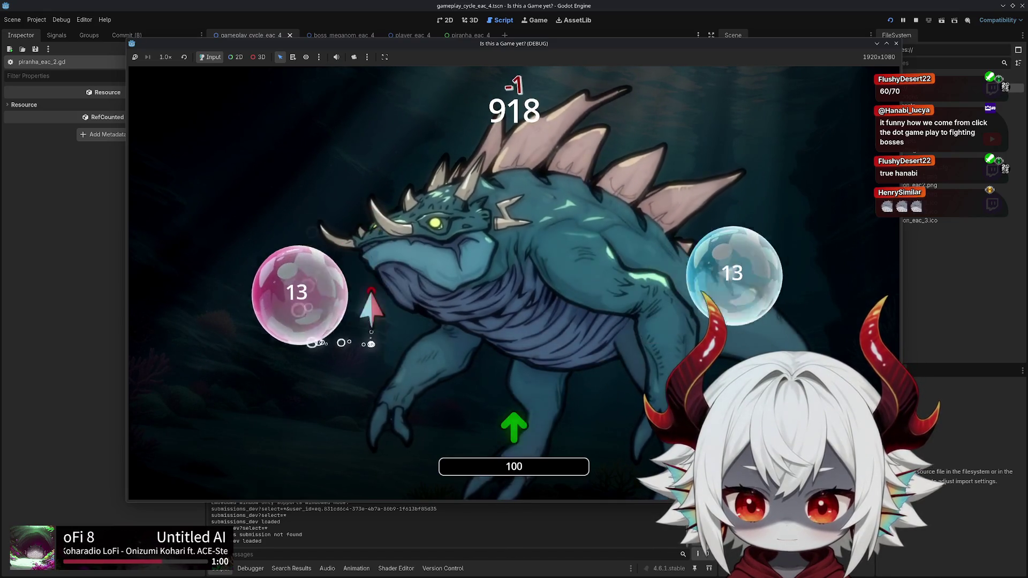
pyautogui.press('s')
pyautogui.press('d')
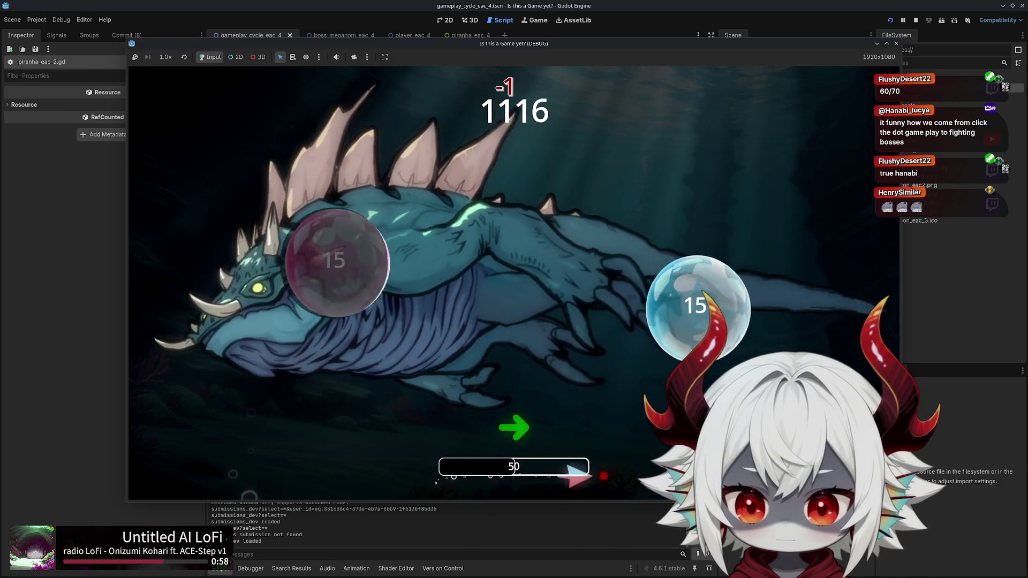
pyautogui.press('w')
# Fight the boss until Game Over at 1612, then continue for the 10K penalty
pyautogui.press('a')
pyautogui.press('s')
pyautogui.press('d')
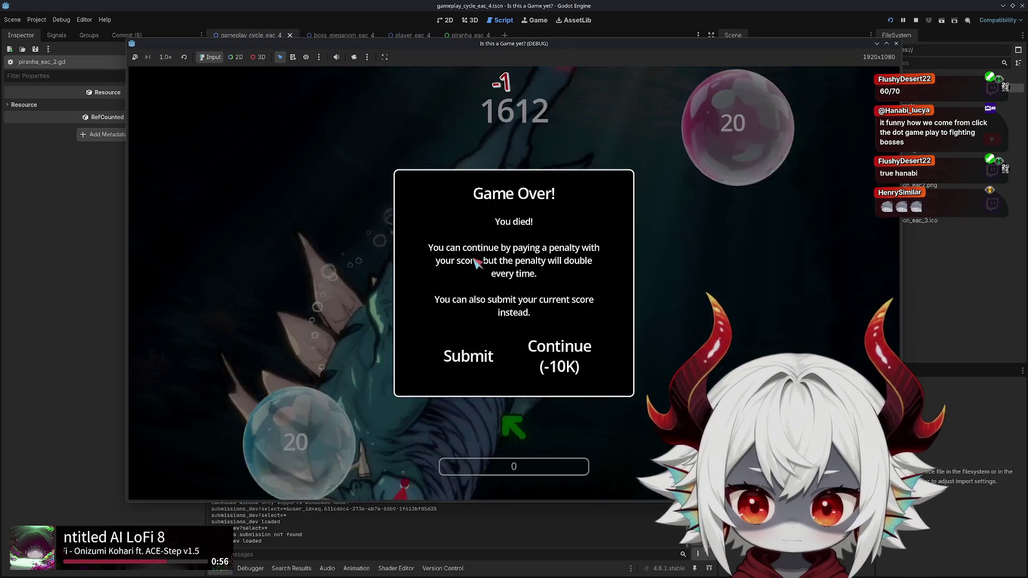
pyautogui.click(559, 356)
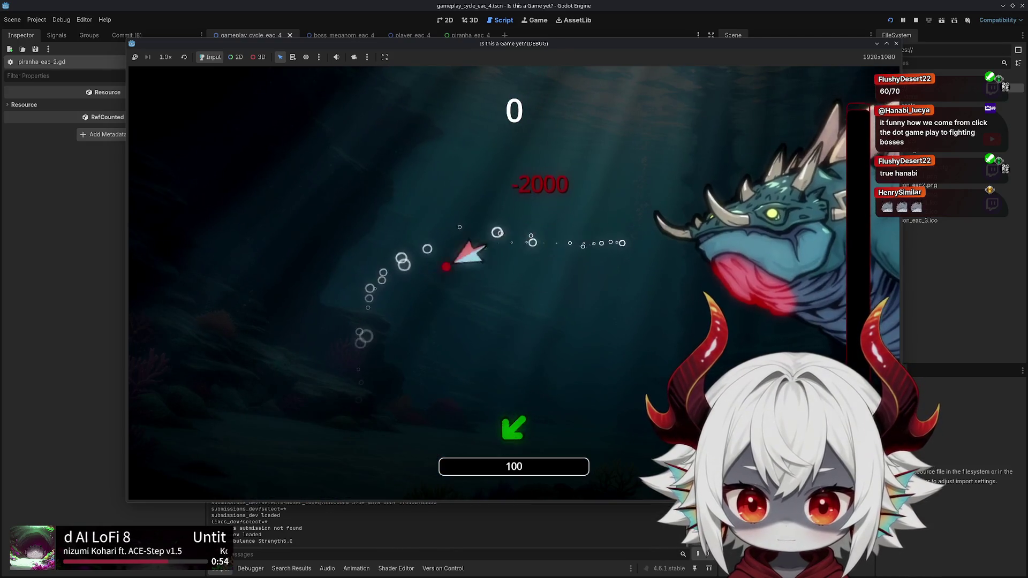
# Play on until Meganom is defeated with a new high score of 50073
pyautogui.press('a')
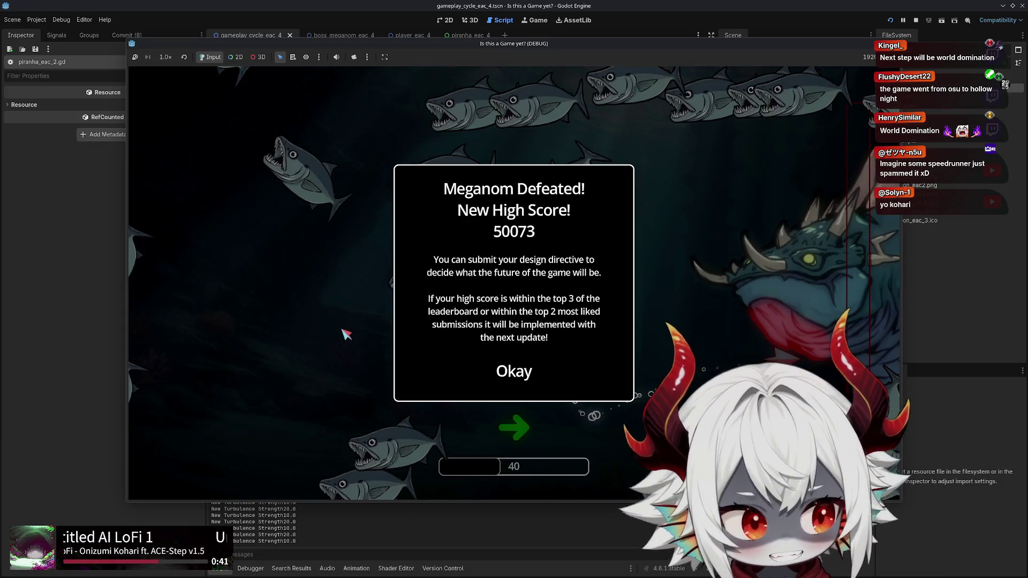
# Acknowledge the high score, relaunch the game with F5, and start a new run
pyautogui.click(523, 374)
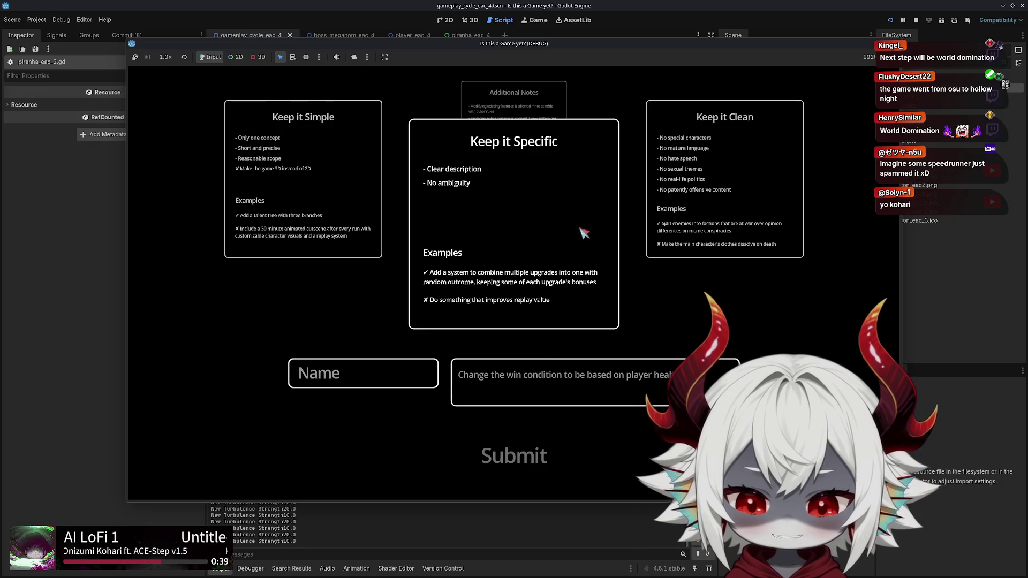
pyautogui.press('F5')
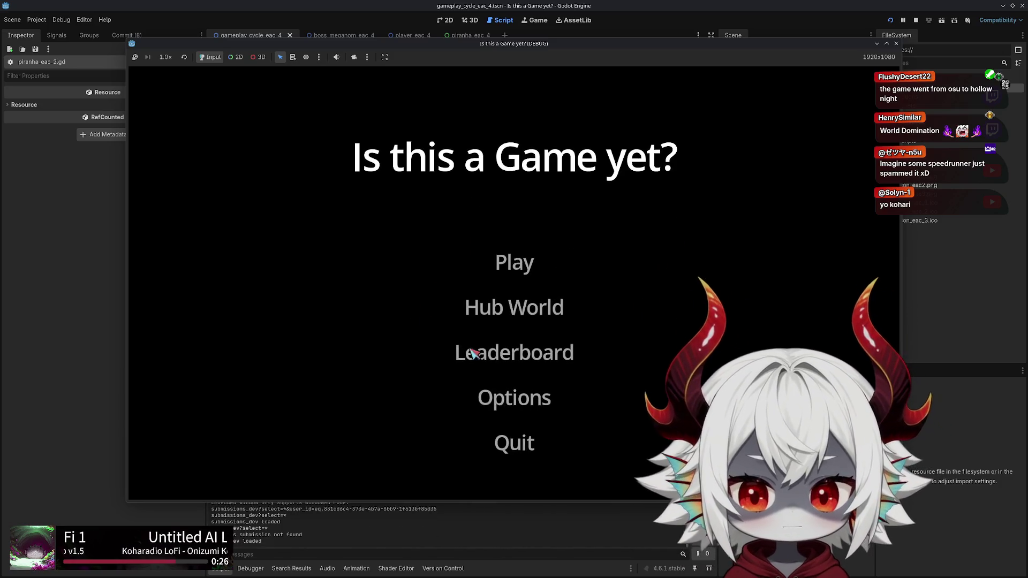
pyautogui.click(518, 448)
pyautogui.click(514, 262)
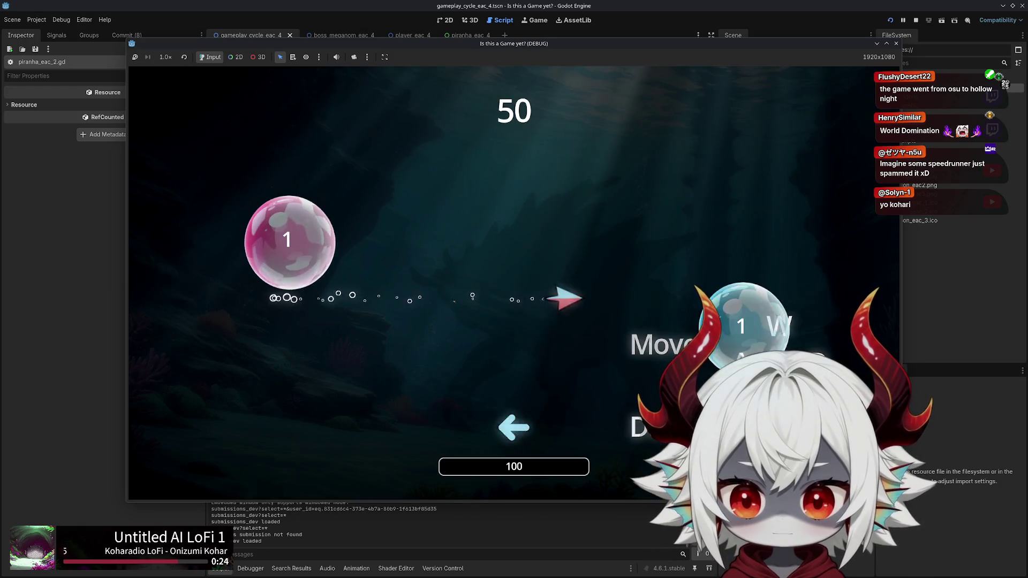
# Match the direction prompts to pop bubbles through the boss fight until Game Over
pyautogui.click(323, 121)
pyautogui.press('Up')
pyautogui.press('Up')
pyautogui.press('Down')
pyautogui.press('Down')
pyautogui.press('Up')
pyautogui.press('Down')
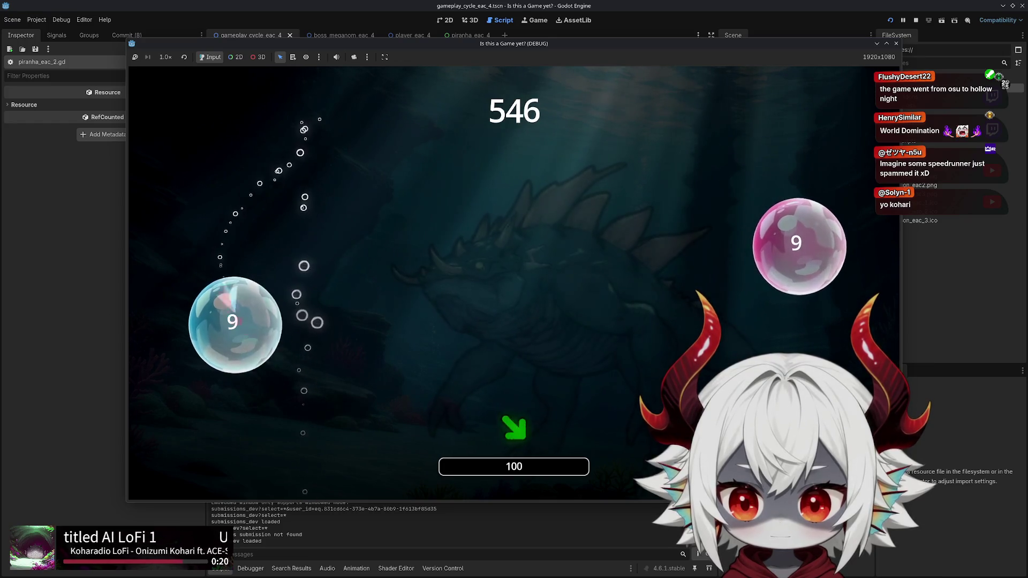
pyautogui.press('Up')
pyautogui.press('Left')
pyautogui.press('Left')
pyautogui.hotkey('Down', 'Right')
pyautogui.press('Left')
pyautogui.hotkey('Up', 'Left')
pyautogui.press('Up')
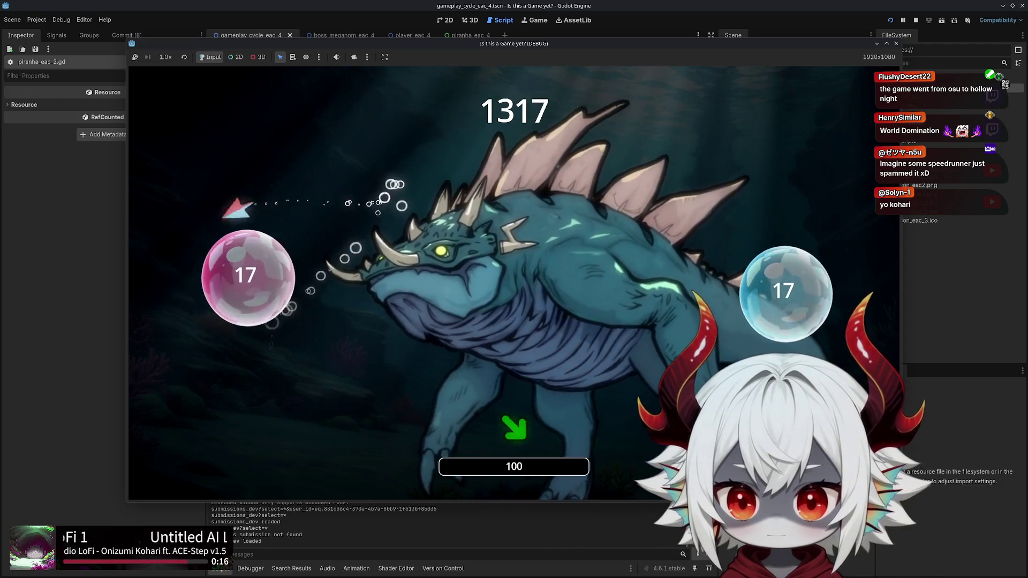
pyautogui.press('Down')
pyautogui.hotkey('Down', 'Right')
pyautogui.press('Down')
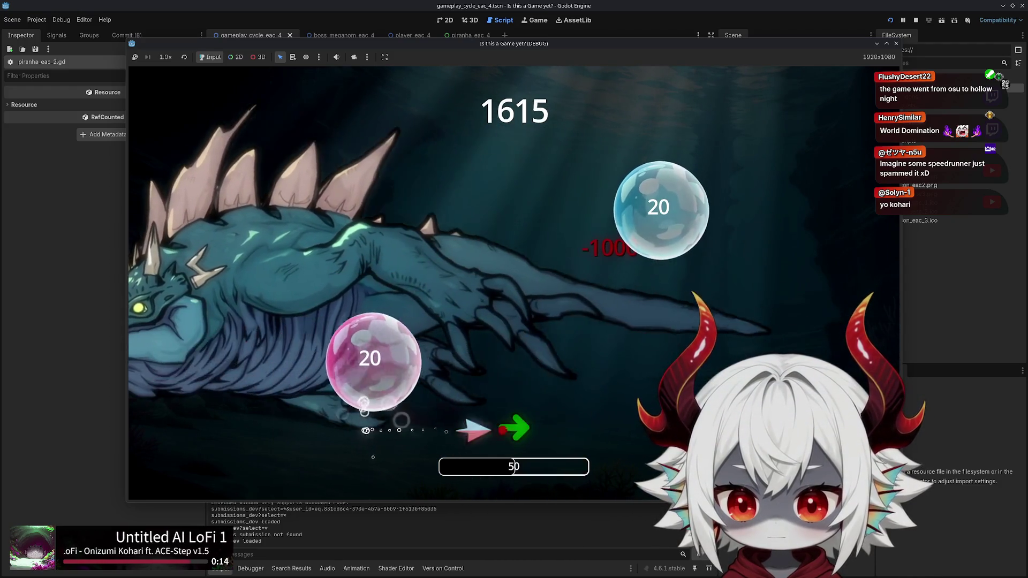
pyautogui.press('Right')
pyautogui.press('Up')
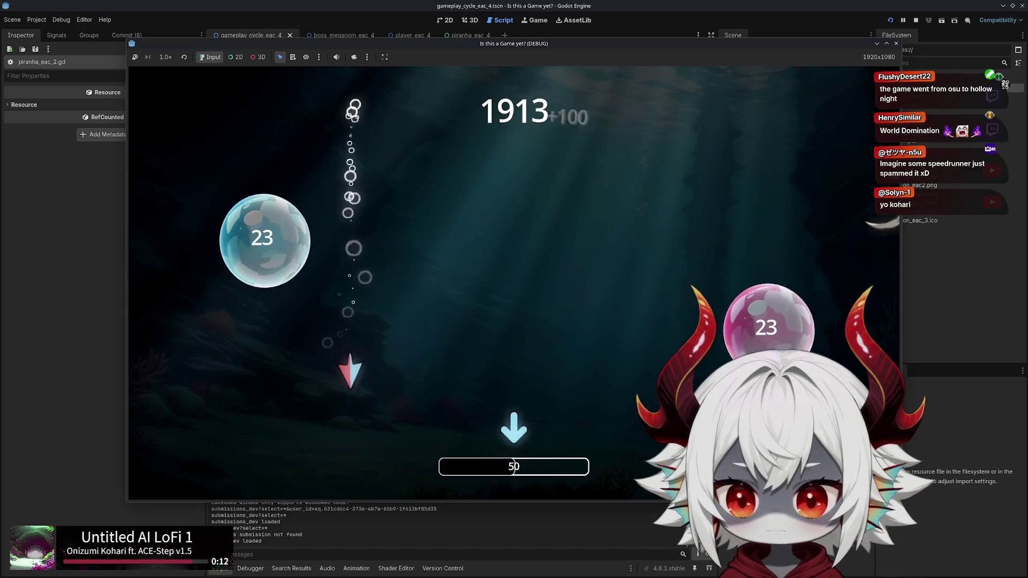
pyautogui.press('Down')
pyautogui.press('Up')
pyautogui.press('Right')
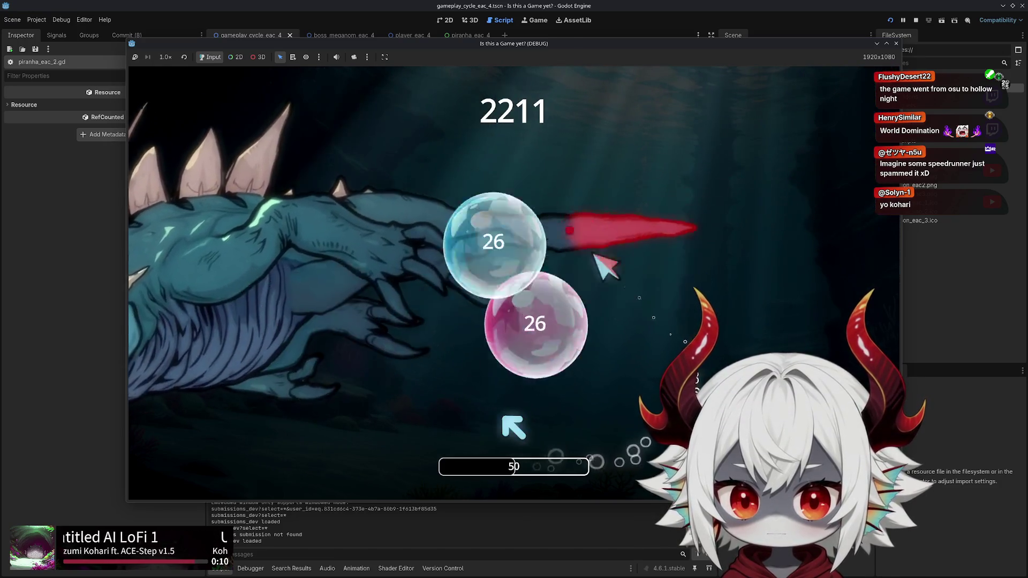
pyautogui.hotkey('Up', 'Left')
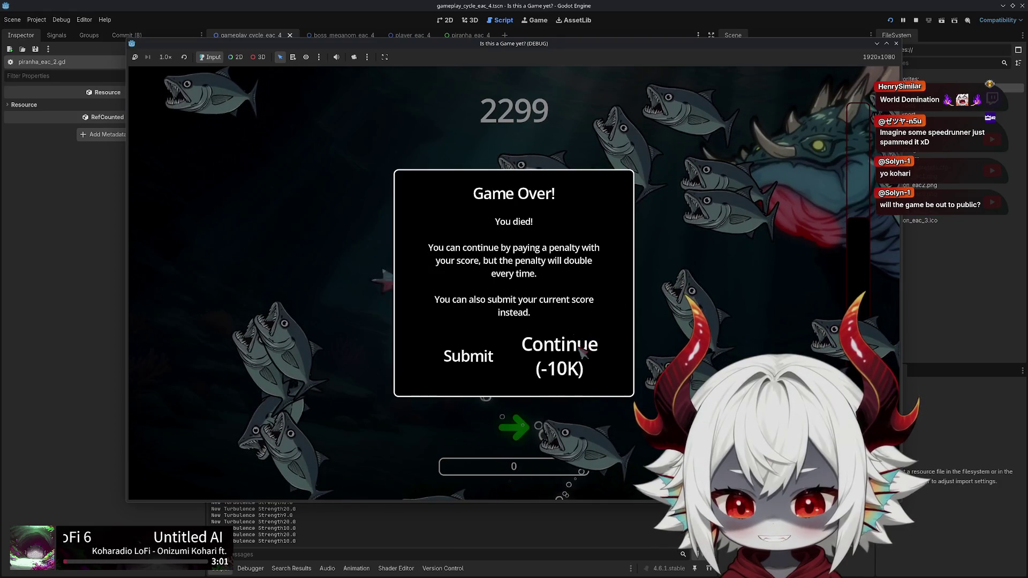
# Continue for 10K, play through the piranha swarm, then continue again for 20K
pyautogui.click(581, 348)
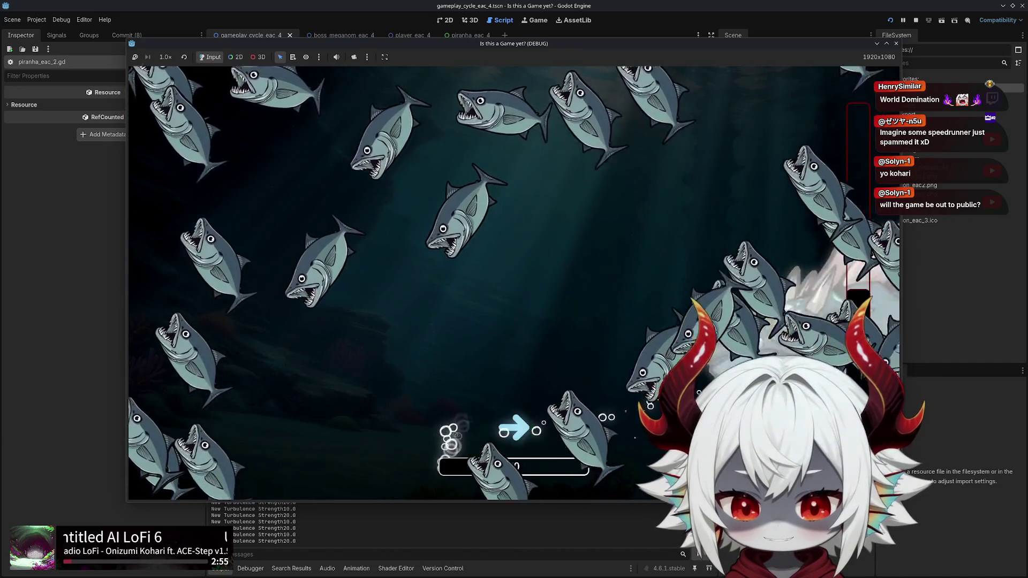
pyautogui.press('Right')
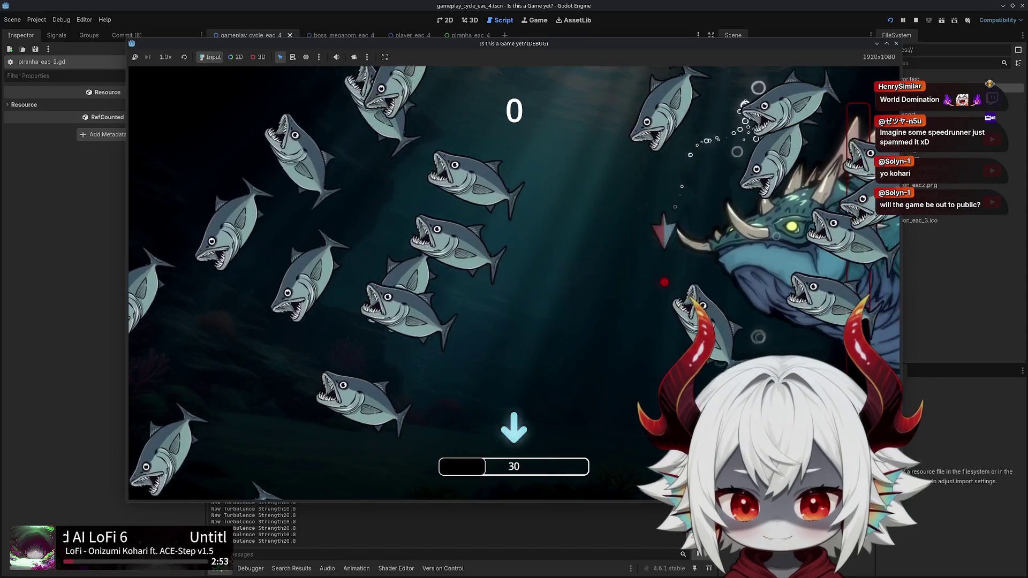
pyautogui.press('Down')
pyautogui.press('Right')
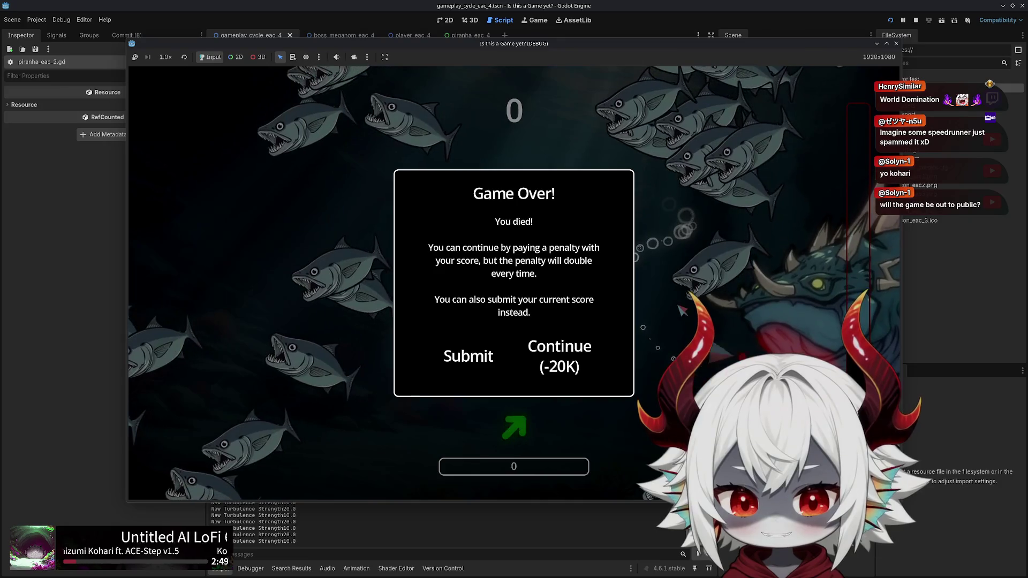
pyautogui.click(603, 369)
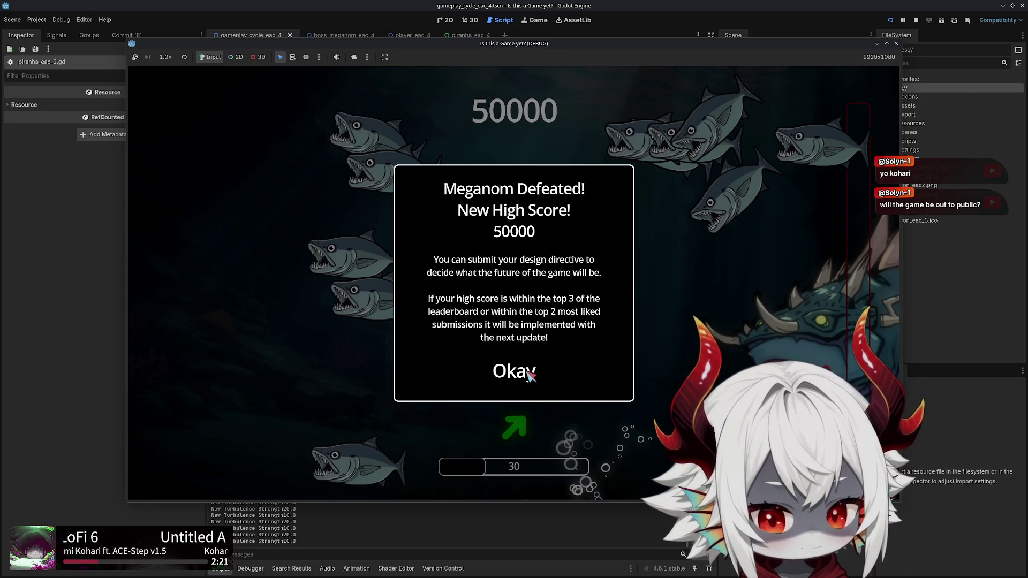
# Acknowledge Meganom's defeat, close the game window, and return to line 174 of boss_meganom_eac_4.gd
pyautogui.click(529, 376)
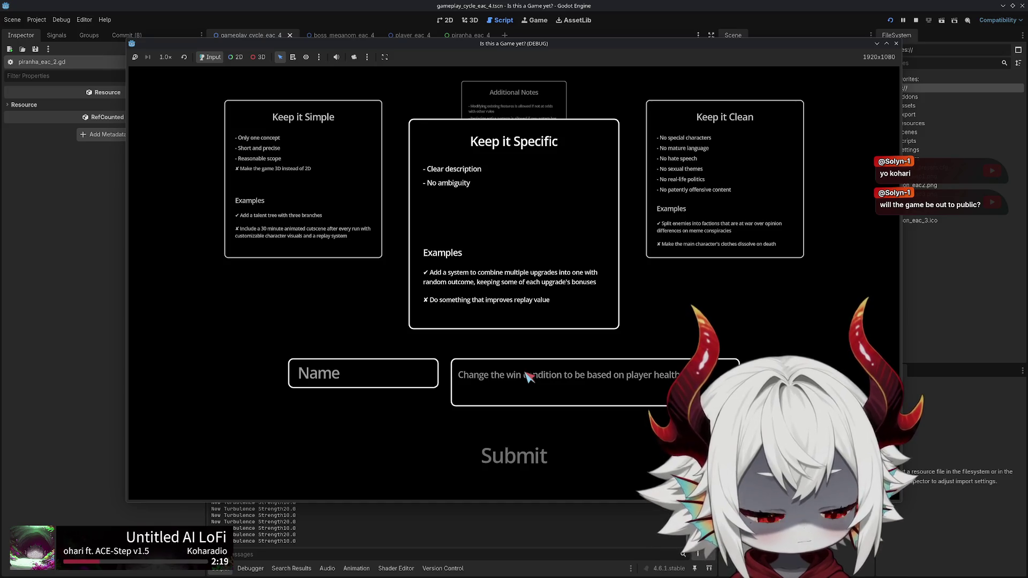
pyautogui.click(897, 42)
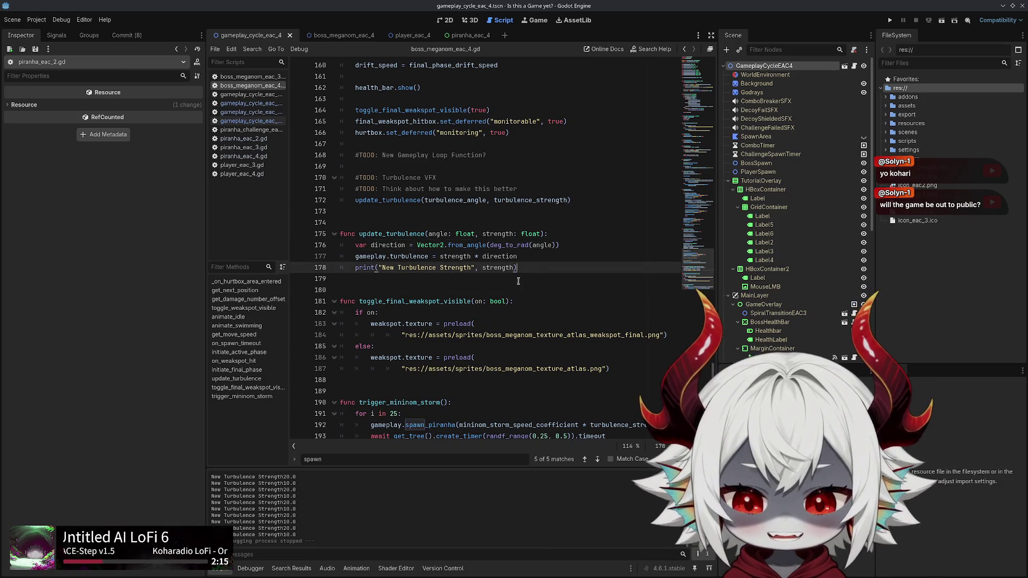
pyautogui.click(562, 219)
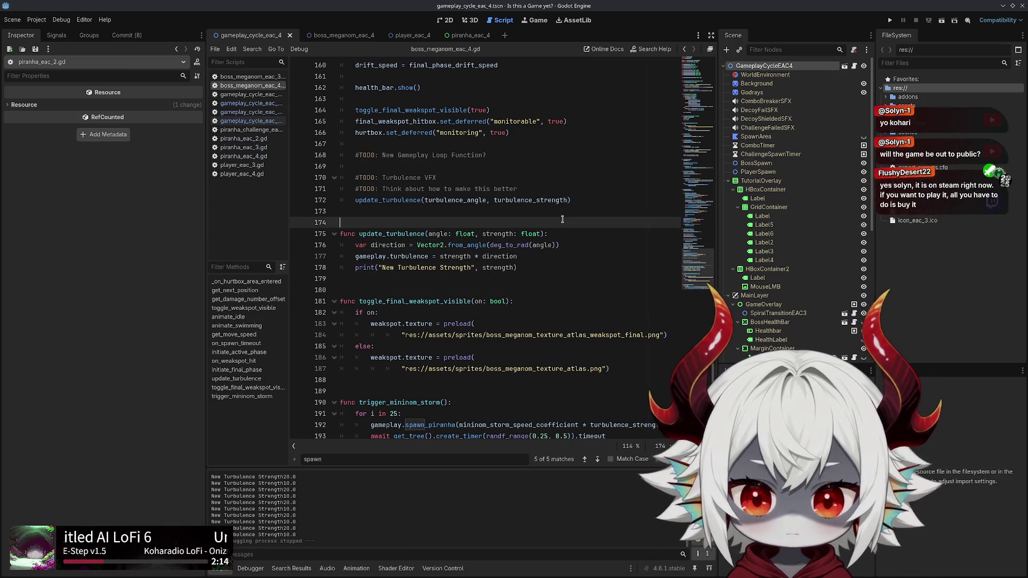
# Relaunch the playtest, dismiss the design-directive notice, and start the boss level
pyautogui.click(890, 21)
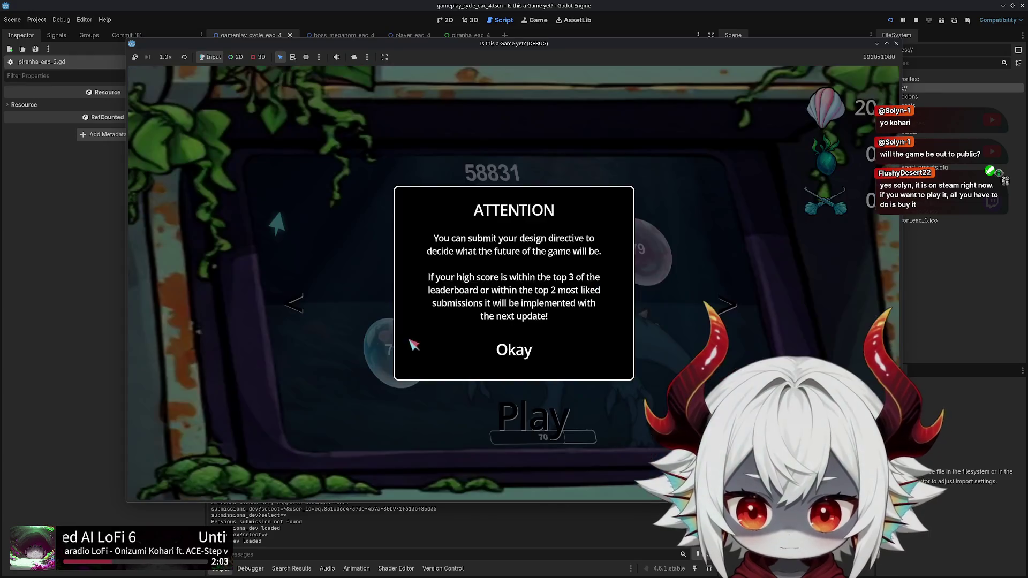
pyautogui.click(540, 357)
pyautogui.click(511, 407)
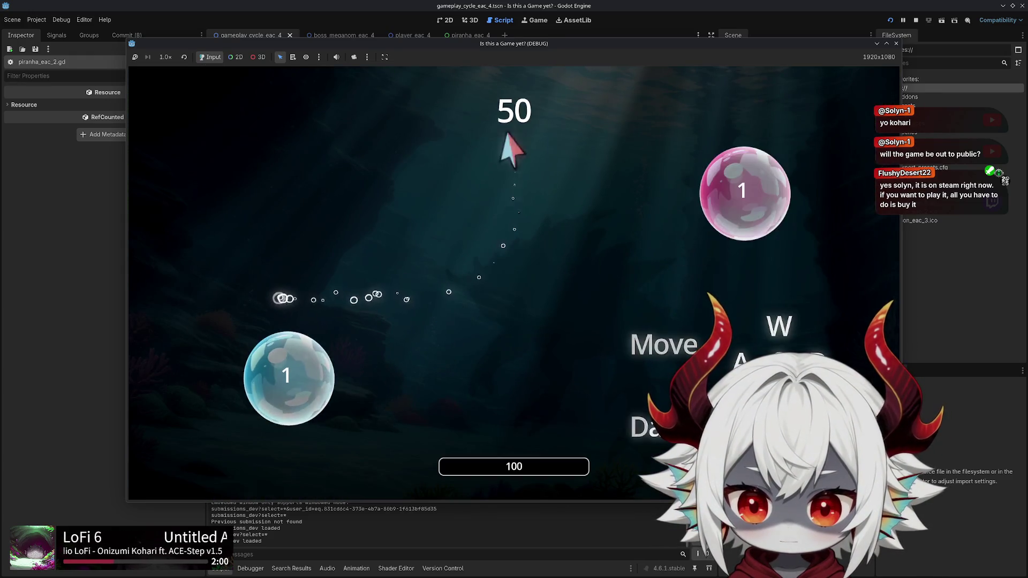
# Dash the fish into the numbered bubble pairs, popping both 0 and both 1 bubbles
pyautogui.click(252, 265)
pyautogui.click(287, 294)
pyautogui.click(439, 343)
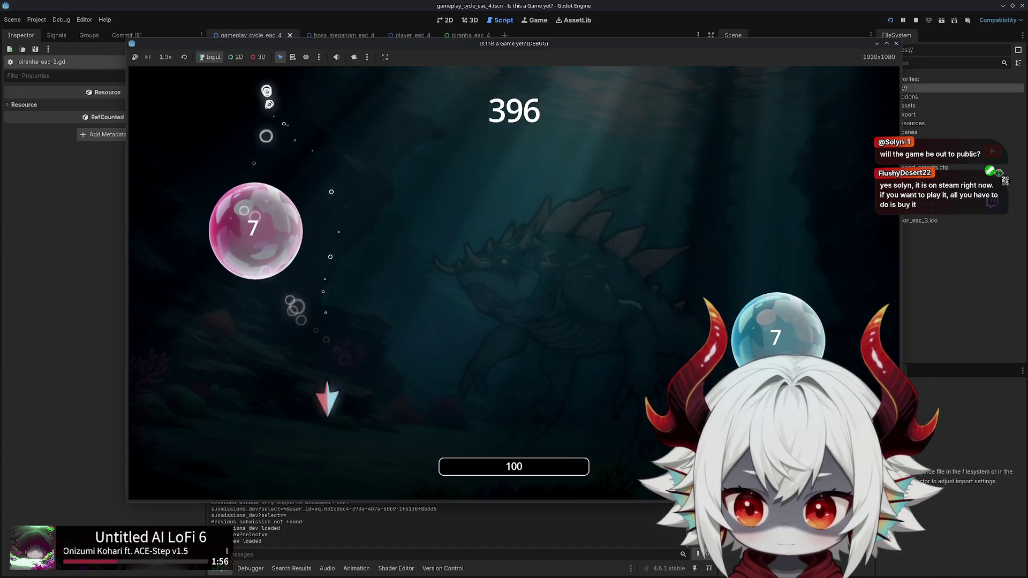
pyautogui.click(255, 231)
pyautogui.click(275, 298)
pyautogui.click(310, 412)
pyautogui.click(252, 391)
pyautogui.click(296, 332)
pyautogui.click(298, 375)
pyautogui.click(298, 332)
pyautogui.click(299, 343)
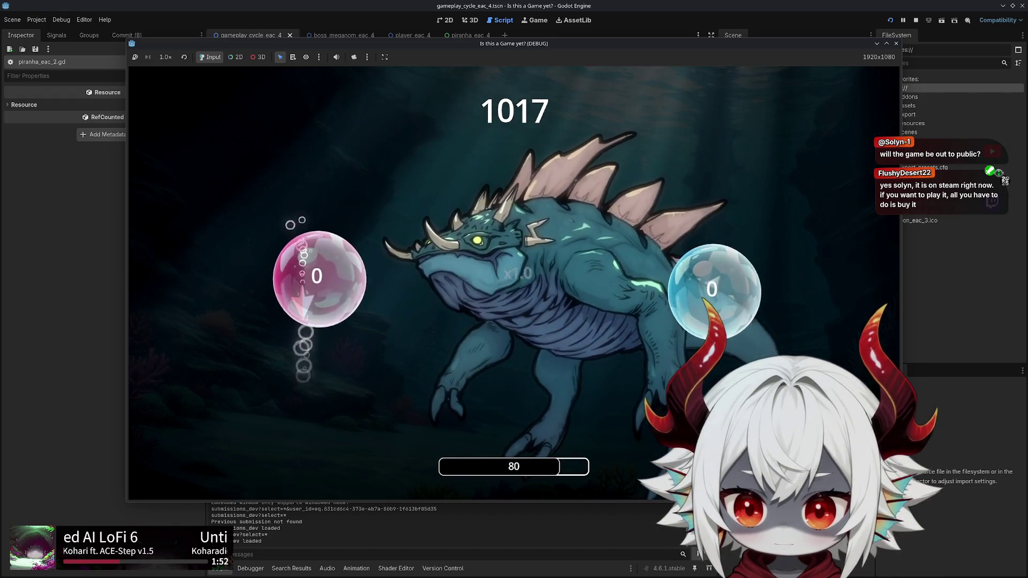
pyautogui.click(300, 294)
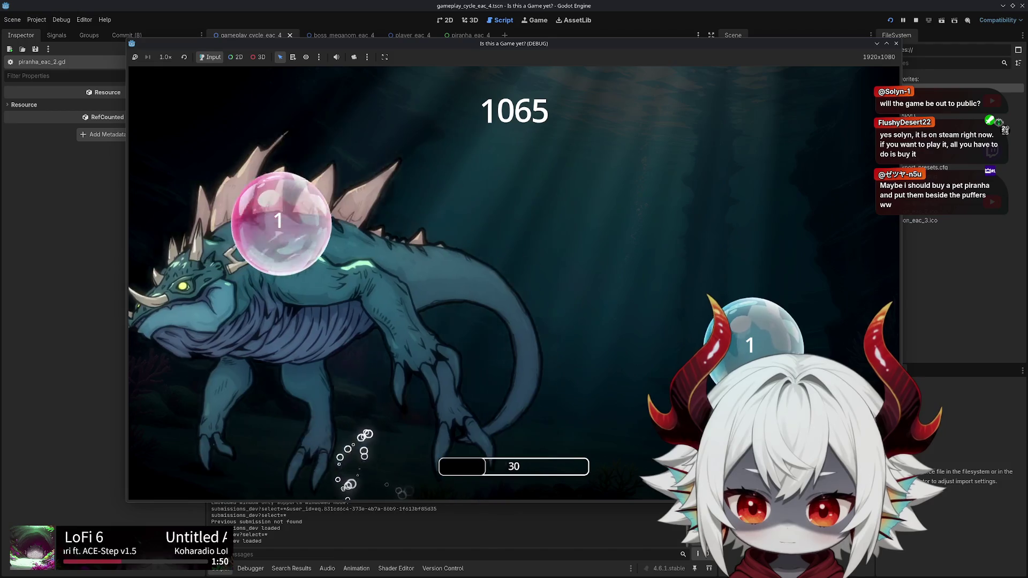
pyautogui.click(276, 283)
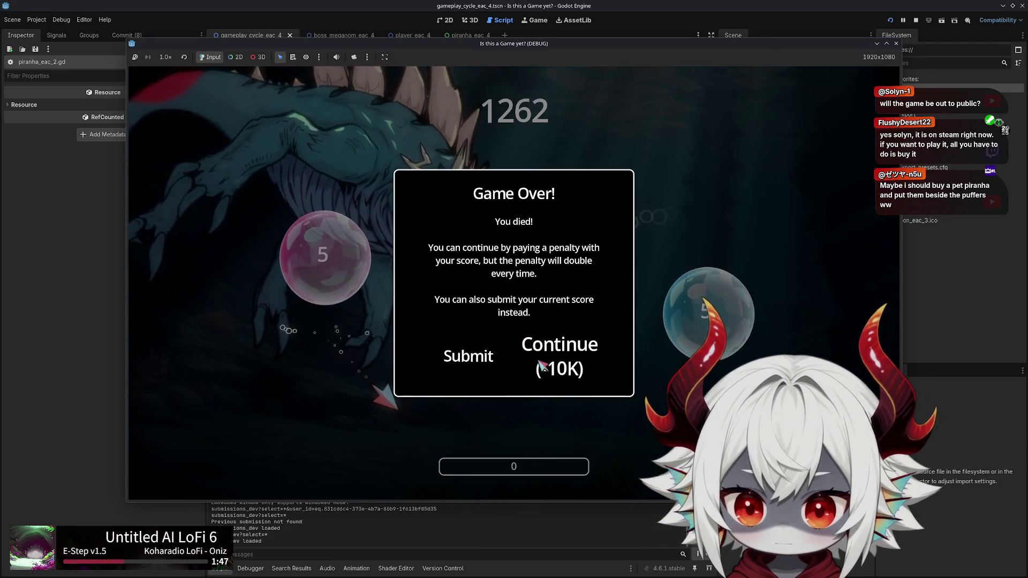
# Continue after dying and keep popping bubble pairs, including both 8s, as the boss swims in
pyautogui.click(535, 364)
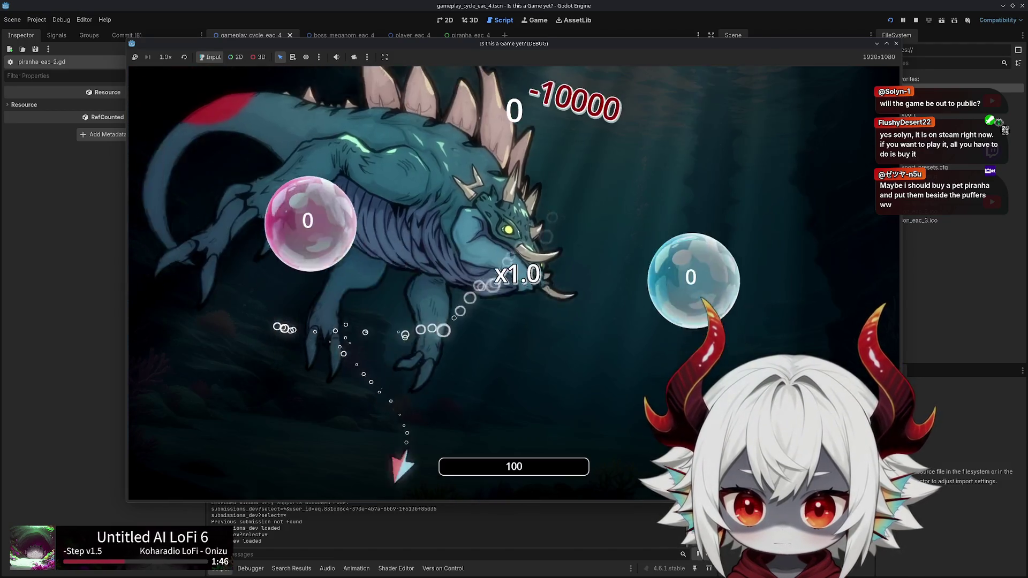
pyautogui.click(425, 356)
pyautogui.click(298, 299)
pyautogui.click(303, 412)
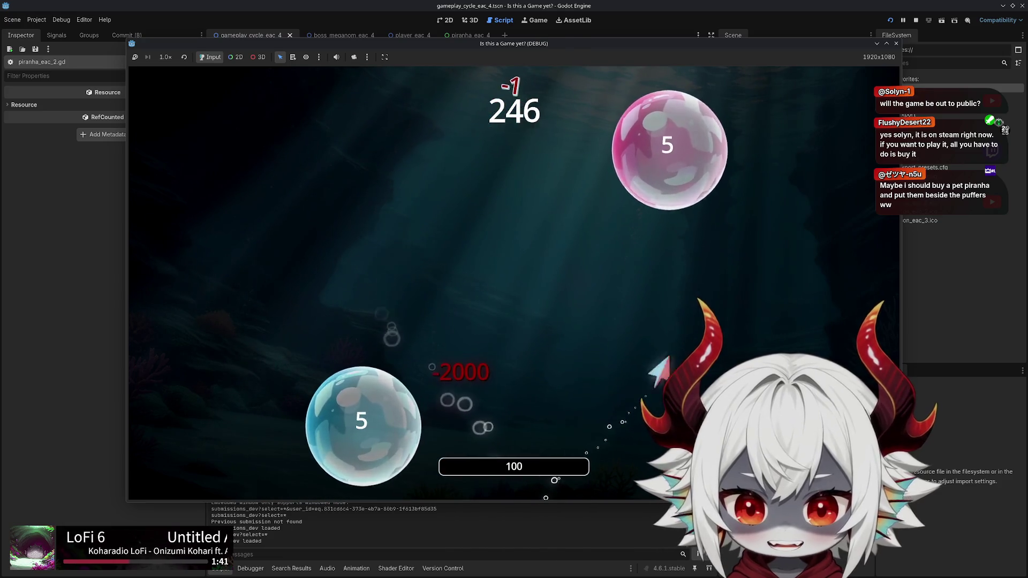
pyautogui.click(631, 328)
pyautogui.click(601, 339)
pyautogui.click(542, 337)
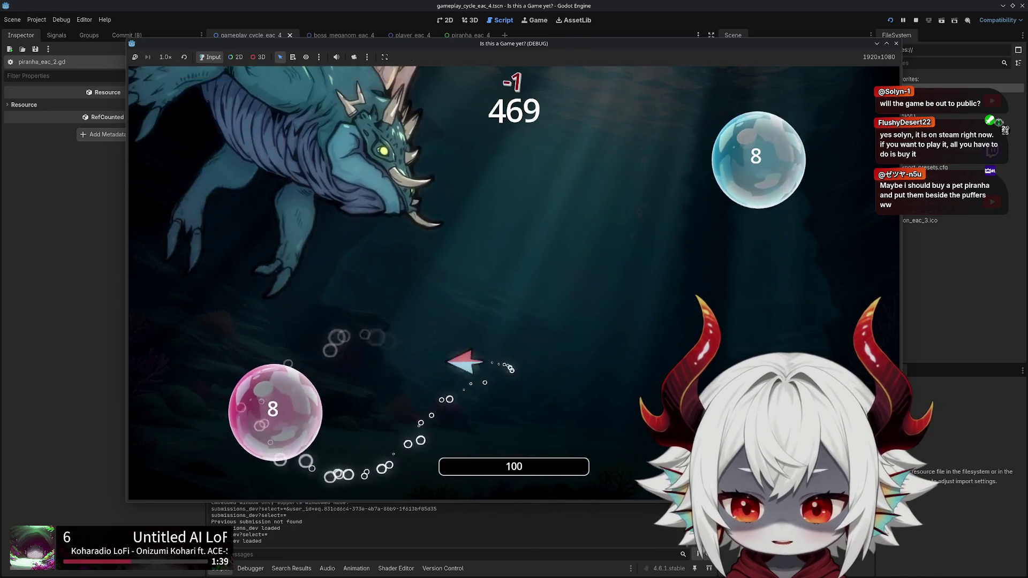
pyautogui.click(375, 361)
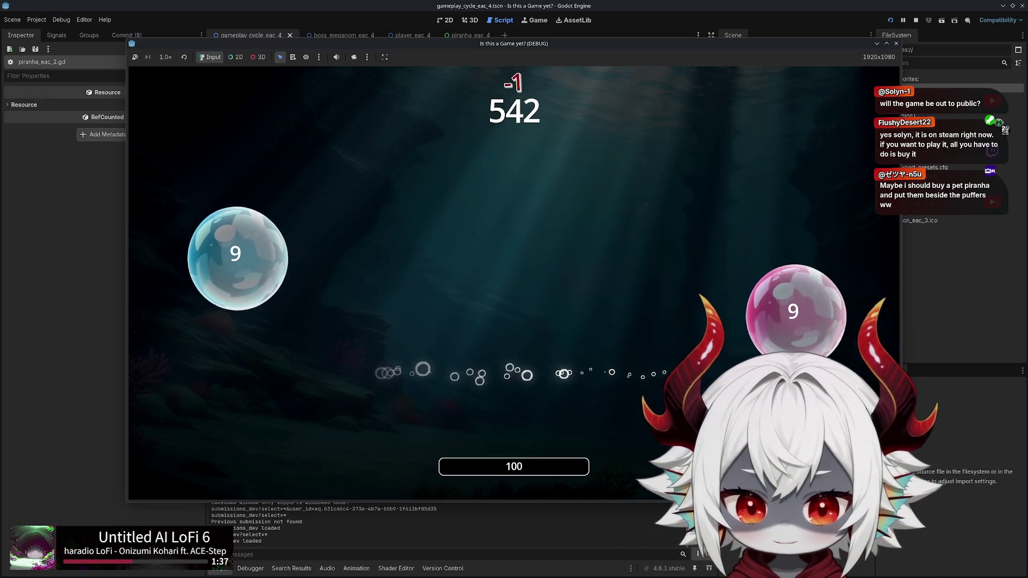
# Pause the run, go through the title menu to the Hub World, and visit the Cursors shop
pyautogui.press('Escape')
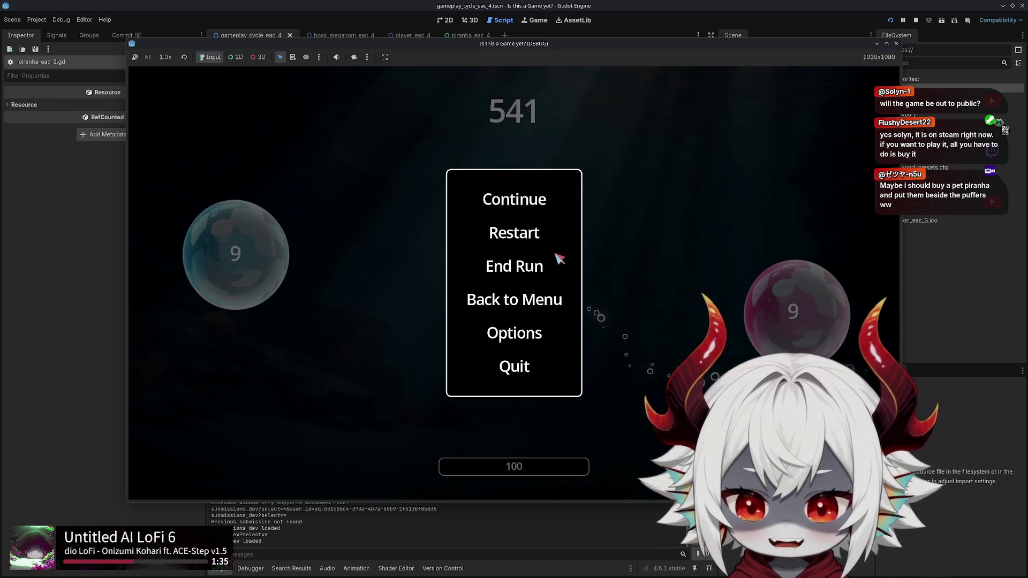
pyautogui.click(515, 304)
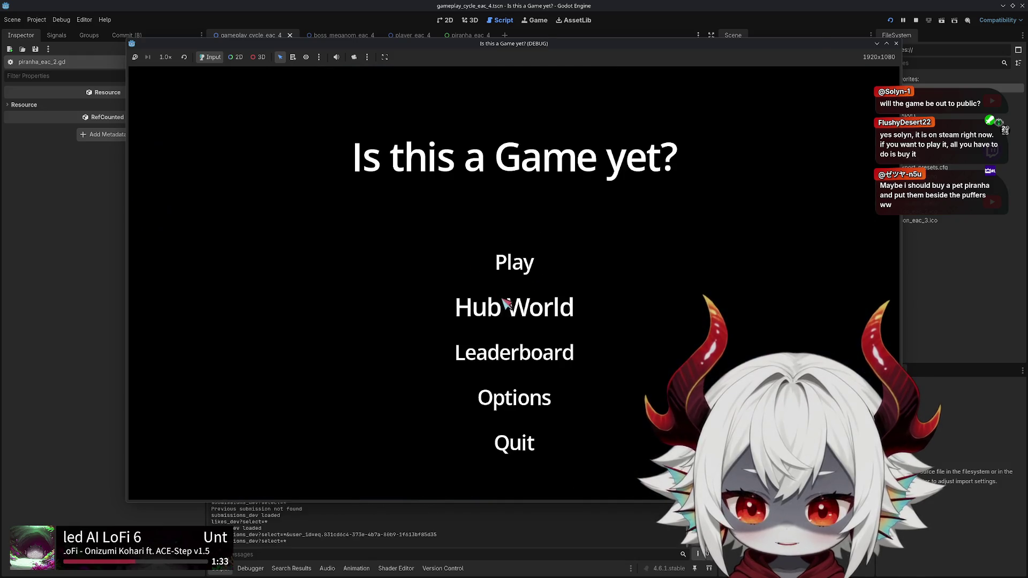
pyautogui.click(507, 302)
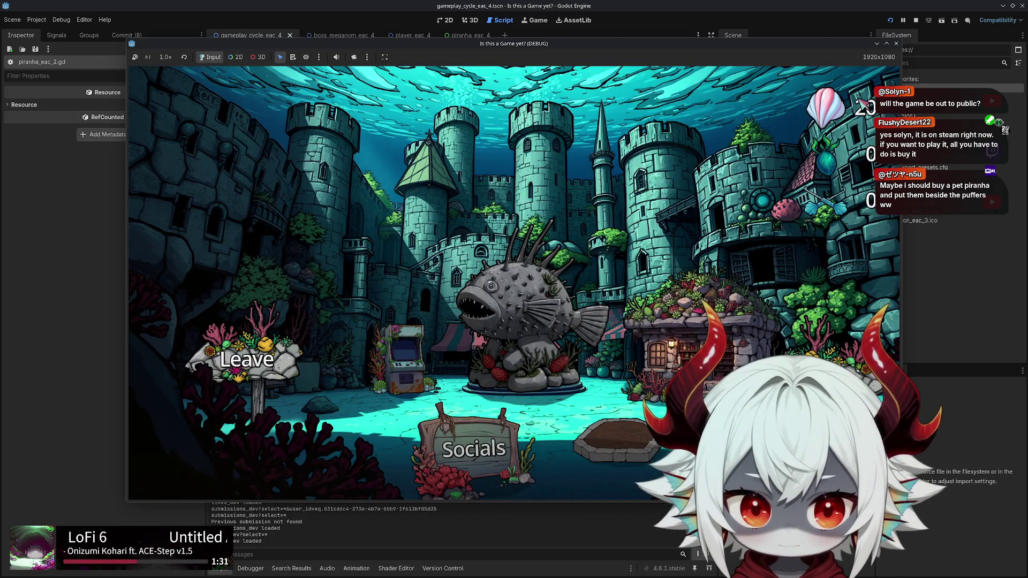
pyautogui.click(690, 260)
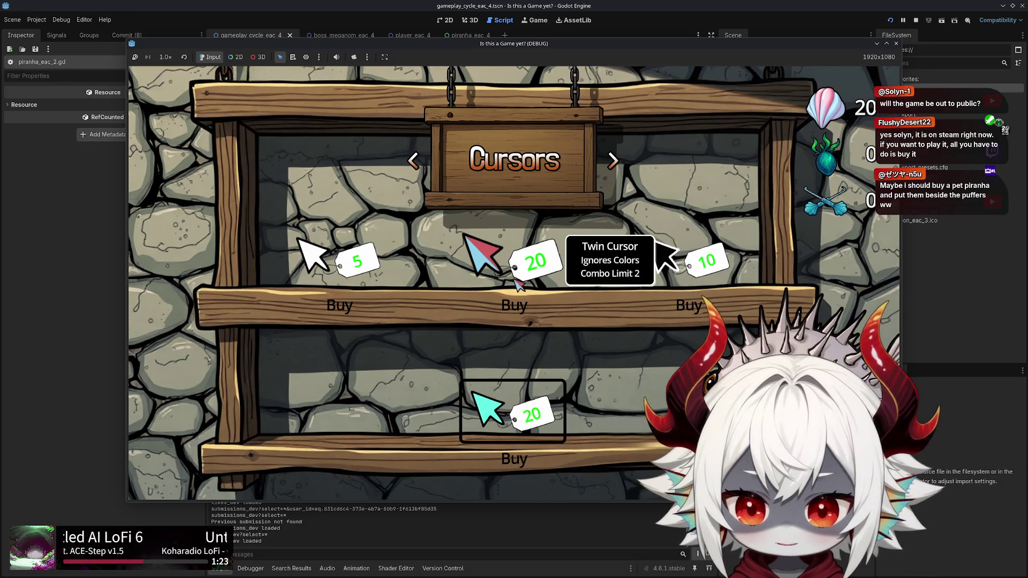
pyautogui.press('Escape')
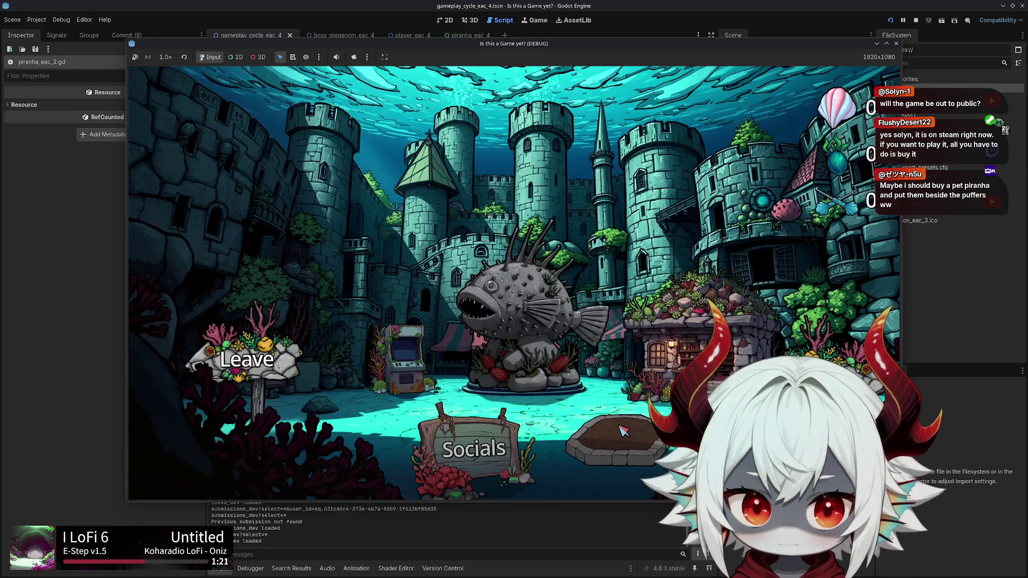
# Play the circle-hit rhythm round, hitting each numbered circle on the beat
pyautogui.click(580, 422)
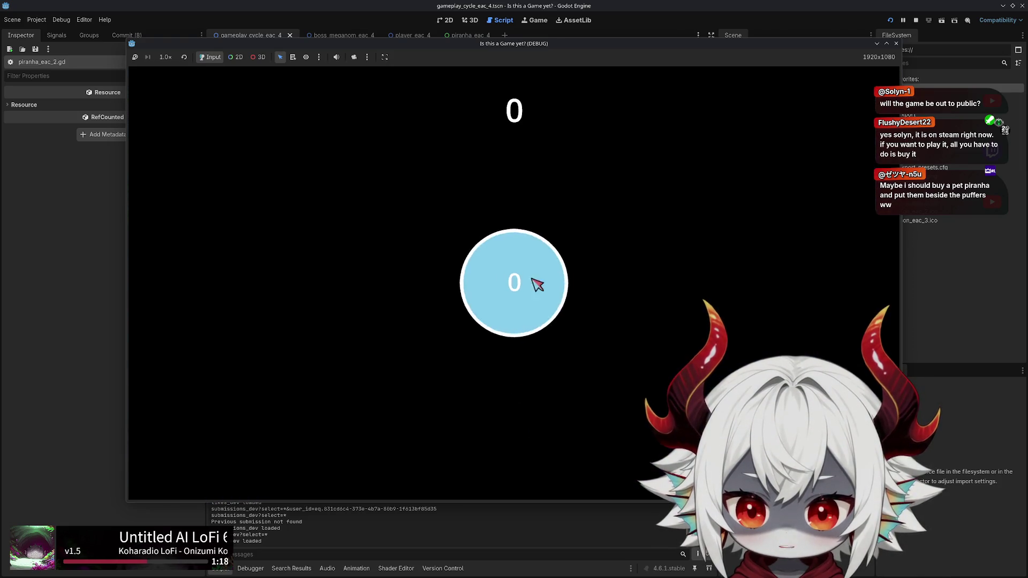
pyautogui.click(534, 282)
pyautogui.click(397, 236)
pyautogui.click(418, 282)
pyautogui.click(695, 300)
pyautogui.click(750, 219)
pyautogui.click(696, 177)
pyautogui.click(712, 214)
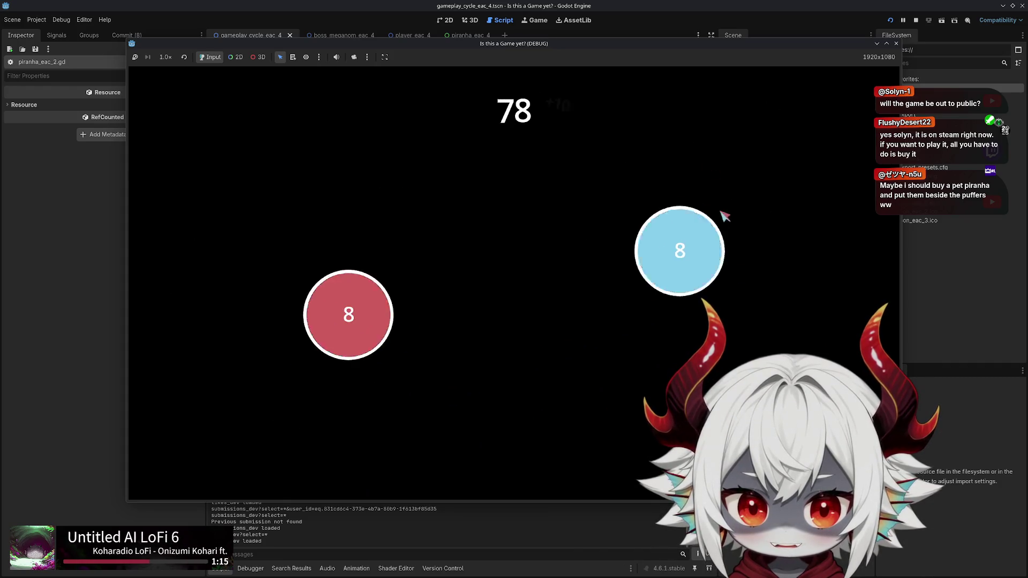
pyautogui.click(690, 300)
pyautogui.click(791, 243)
pyautogui.click(769, 130)
pyautogui.click(784, 316)
pyautogui.click(252, 179)
pyautogui.click(679, 342)
pyautogui.click(783, 222)
pyautogui.click(678, 279)
pyautogui.click(755, 300)
# Pause the rhythm round, return to the hub, and start the bubble round at the fish statue
pyautogui.press('Escape')
pyautogui.click(530, 291)
pyautogui.click(530, 364)
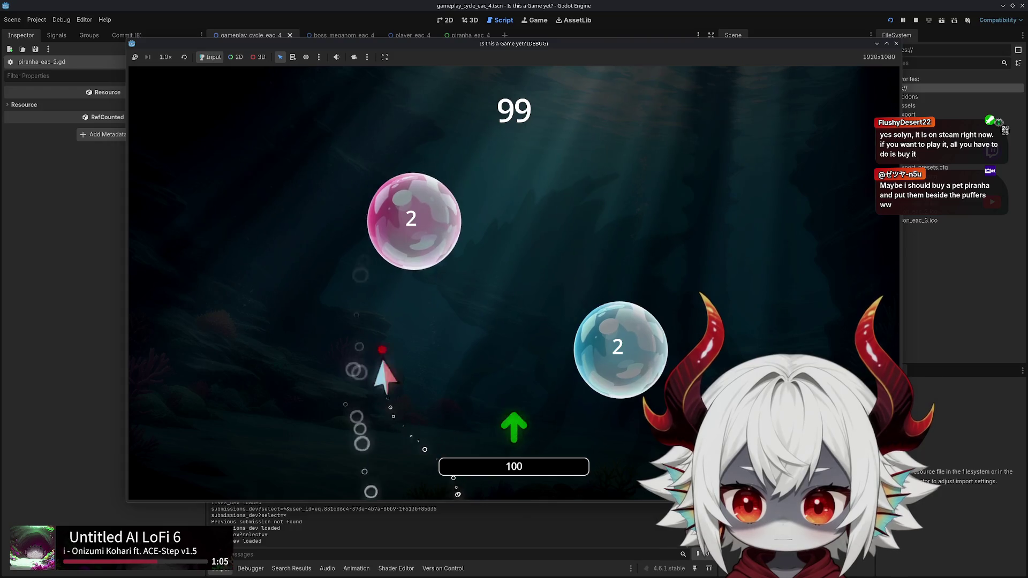
# Steer the fish with WASD through the bubbles until the spiny Meganom boss appears at score 1108
pyautogui.press('w')
pyautogui.press('d')
pyautogui.press('d')
pyautogui.press('s')
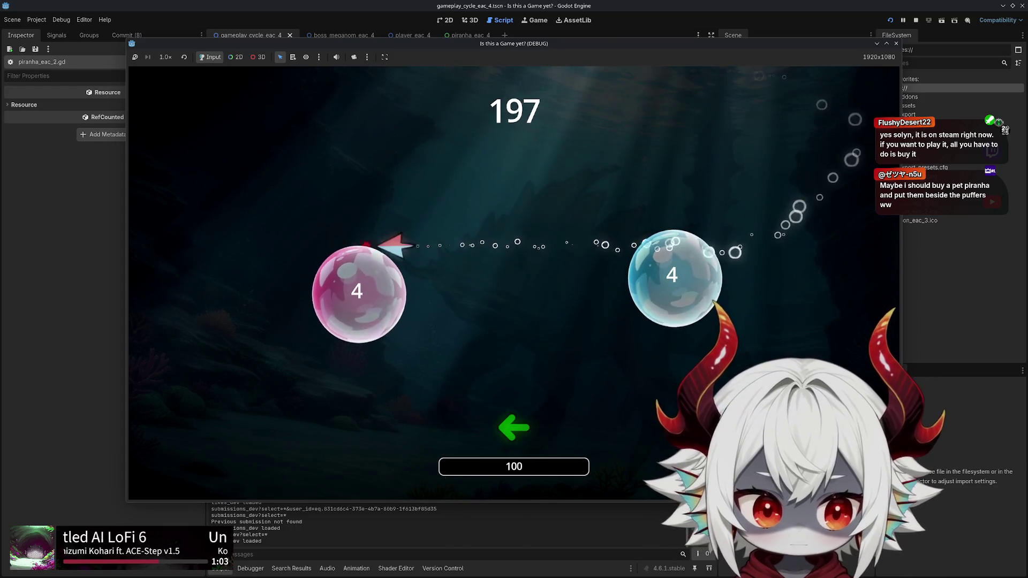
pyautogui.press('a')
pyautogui.press('w')
pyautogui.press('d')
pyautogui.press('s')
pyautogui.press('a')
pyautogui.press('w')
pyautogui.press('s')
pyautogui.press('w')
pyautogui.press('a')
pyautogui.press('s')
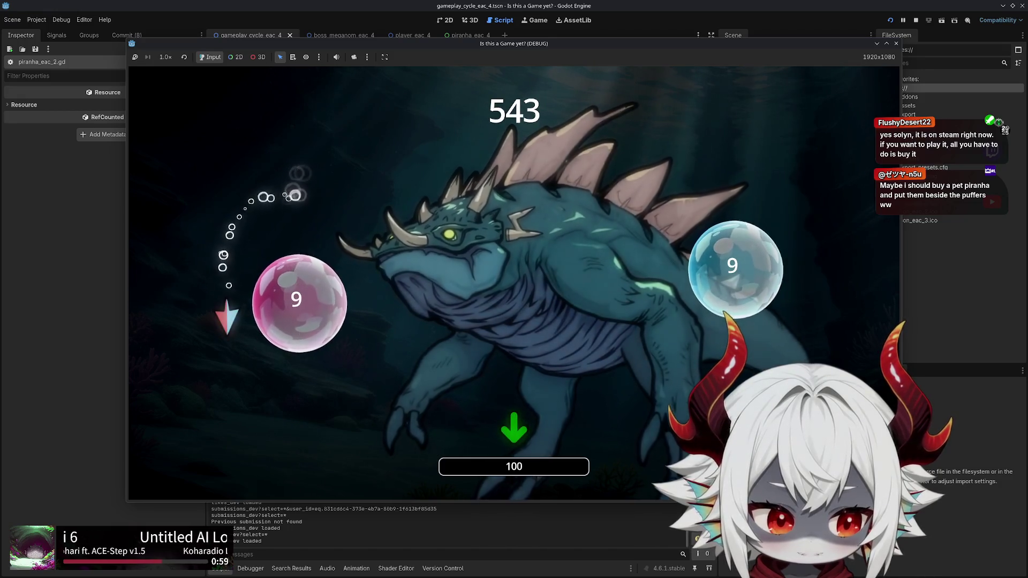
pyautogui.press('d')
pyautogui.press('s')
pyautogui.press('d')
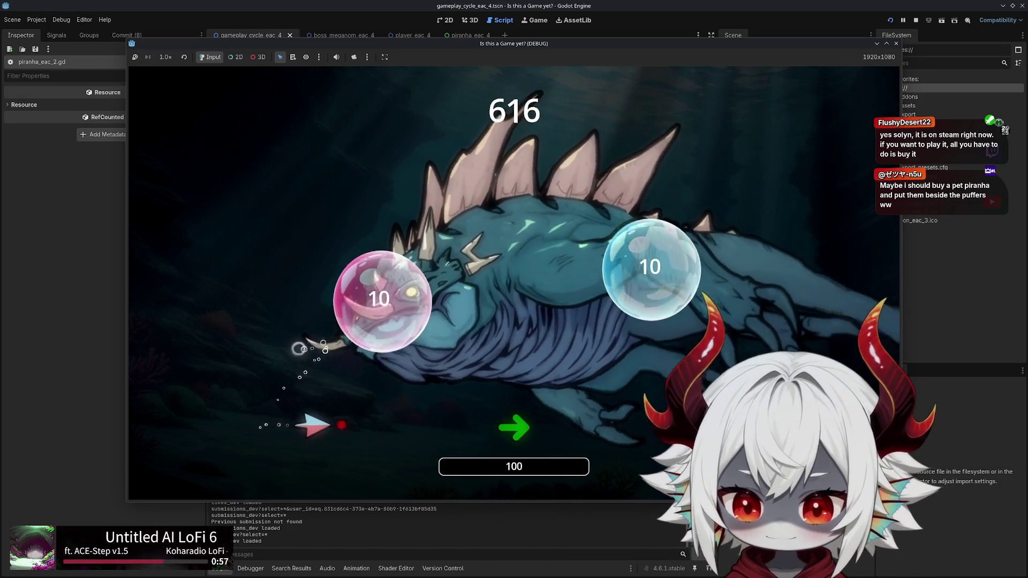
pyautogui.press('w')
pyautogui.press('a')
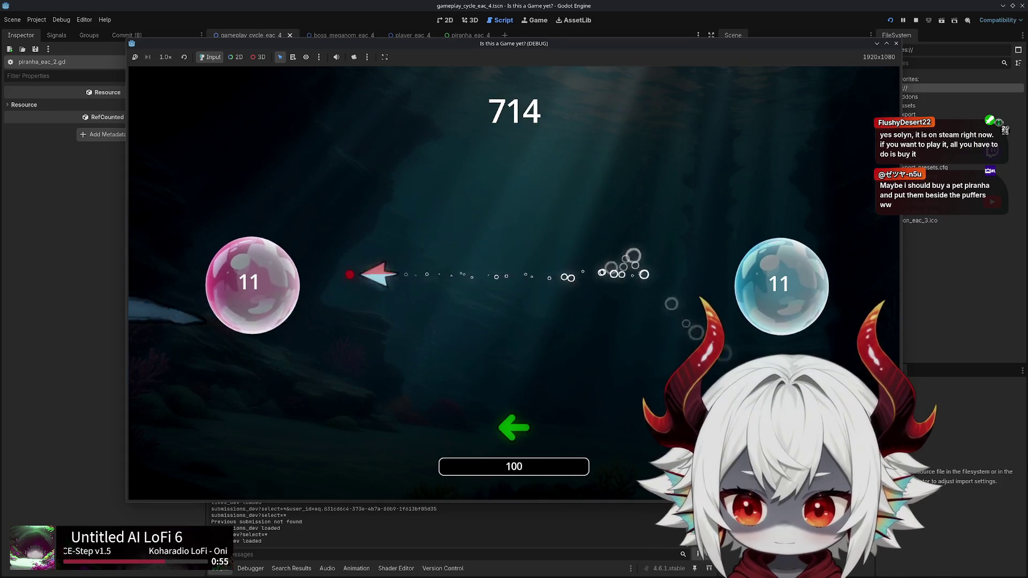
pyautogui.press('s')
pyautogui.press('d')
pyautogui.press('w')
pyautogui.press('a')
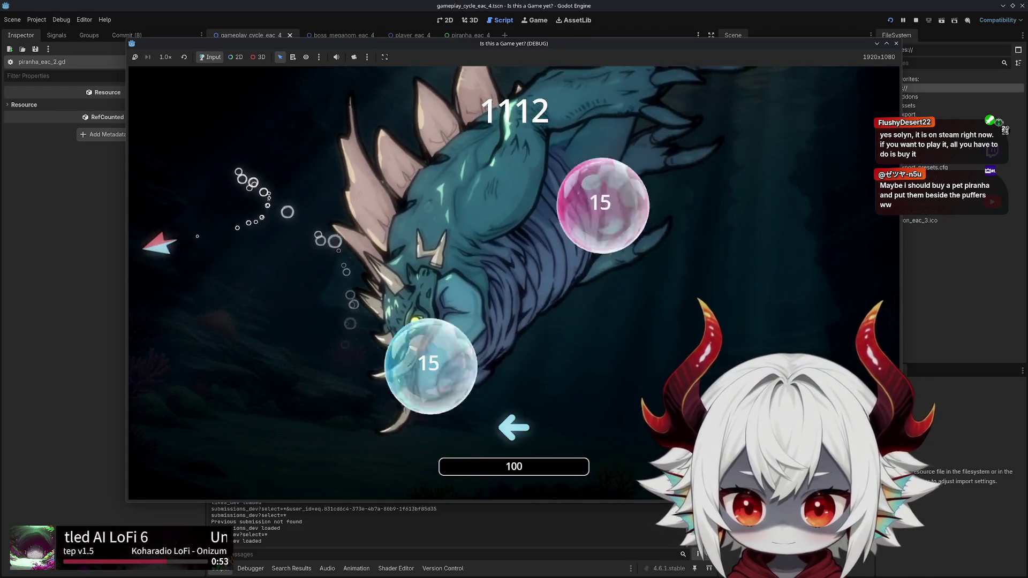
pyautogui.press('d')
pyautogui.press('s')
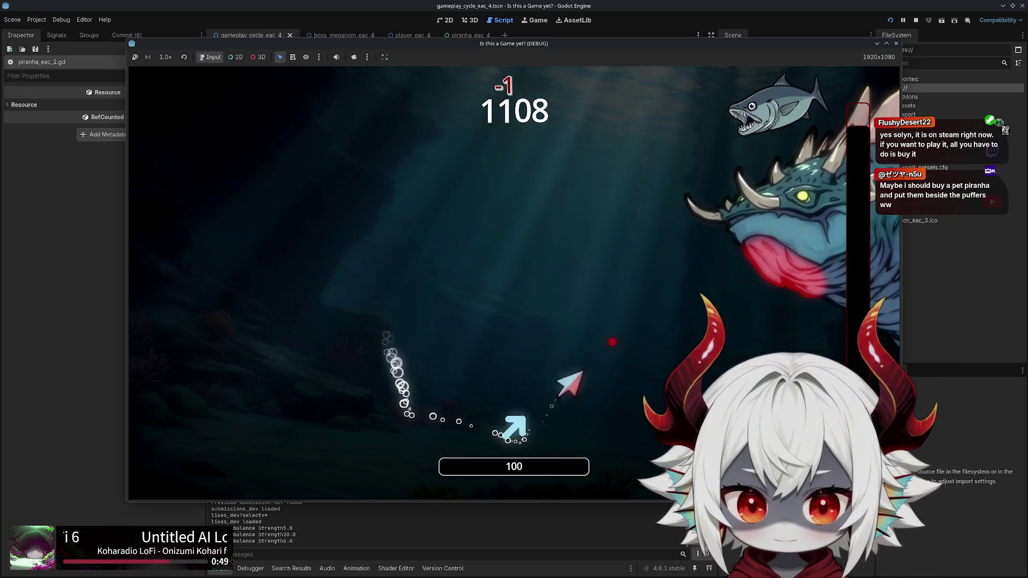
# Dodge the piranha storm with WASD, then pause mid-storm and resume via Continue
pyautogui.press('a')
pyautogui.press('s')
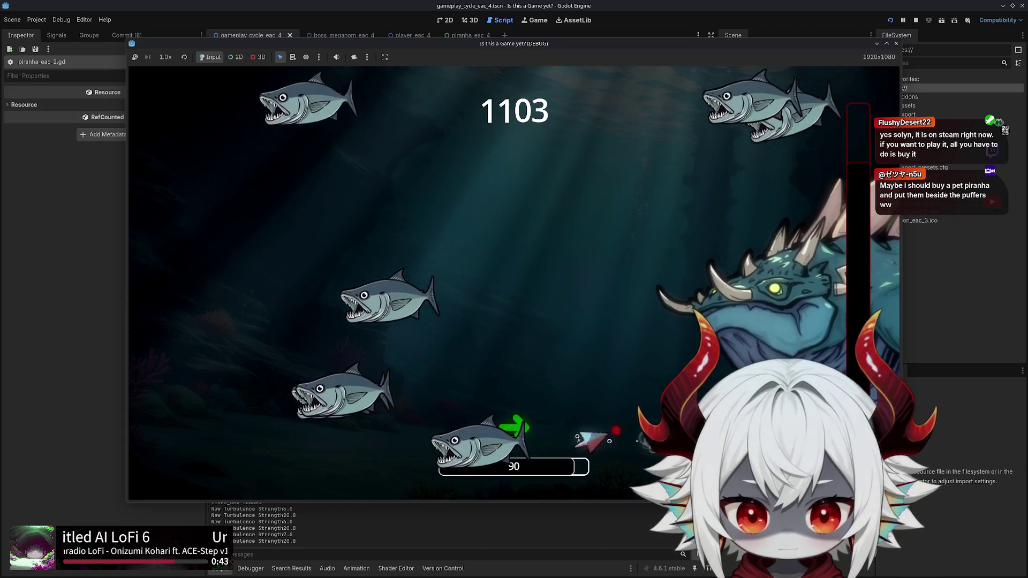
pyautogui.press('w')
pyautogui.press('a')
pyautogui.press('w')
pyautogui.press('s')
pyautogui.press('d')
pyautogui.press('d')
pyautogui.press('w')
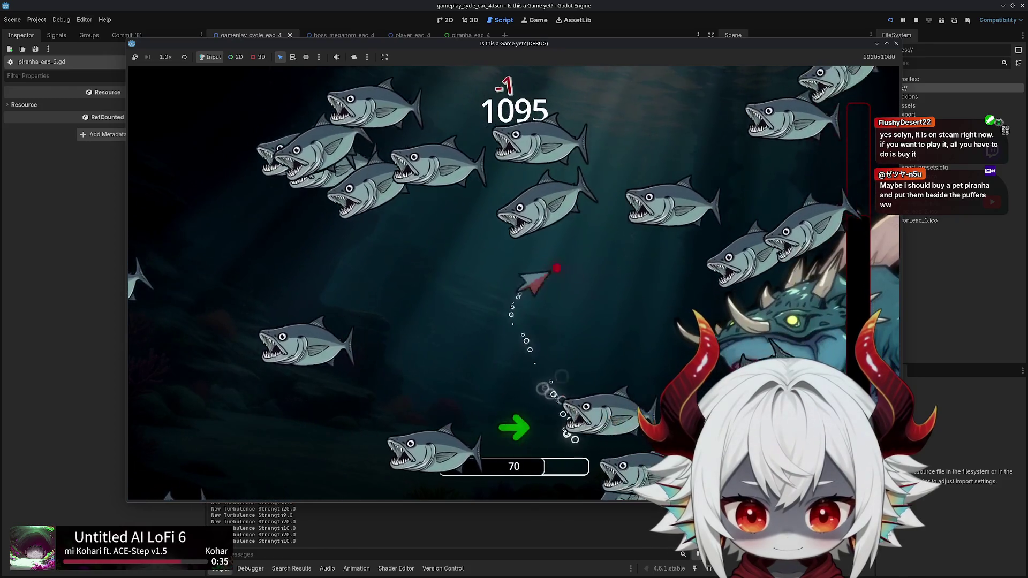
pyautogui.press('d')
pyautogui.press('Escape')
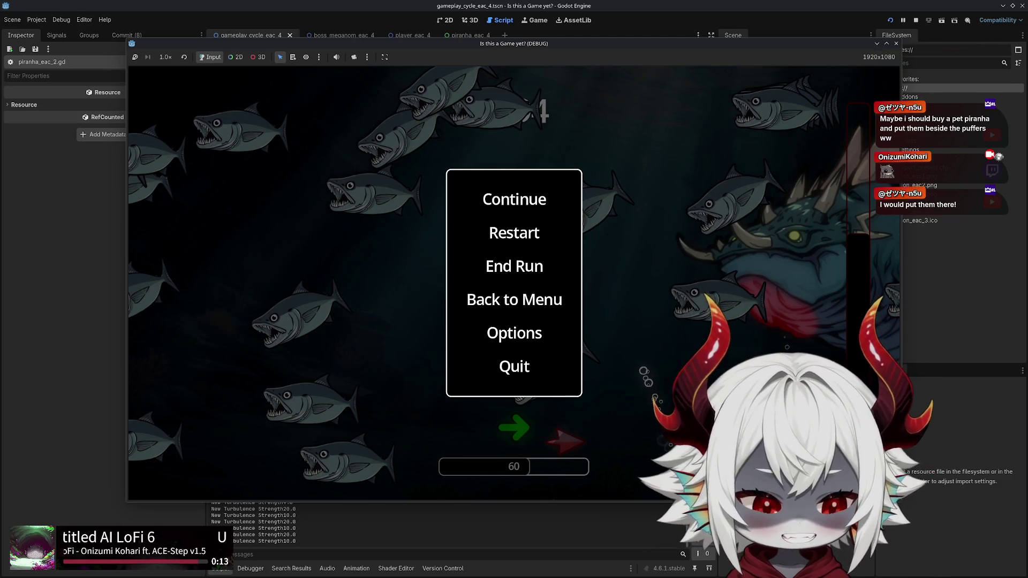
pyautogui.click(512, 204)
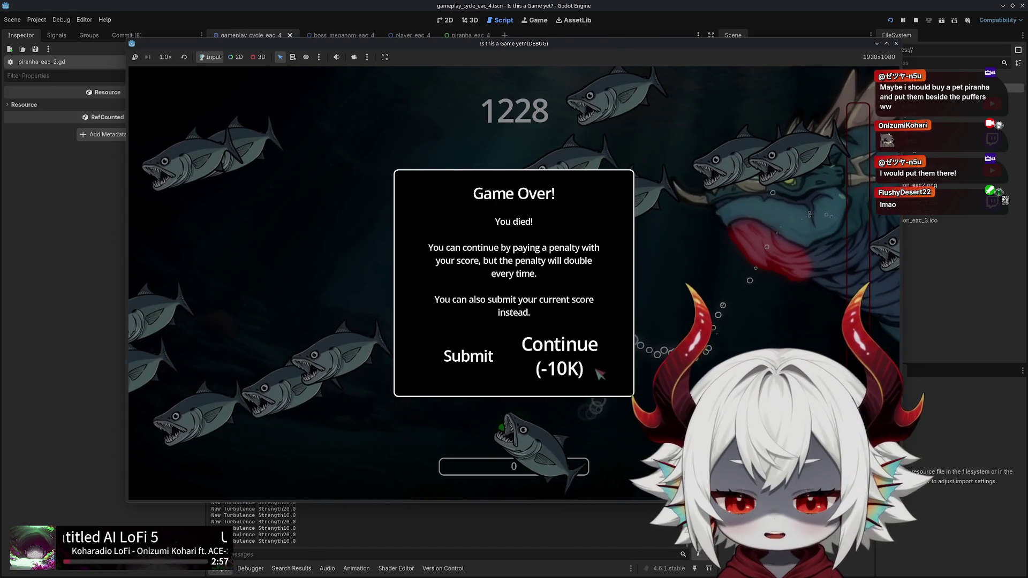
# Take the -10K continue, pause and resume repeatedly to check spawning stops, then stop the debug run
pyautogui.click(596, 372)
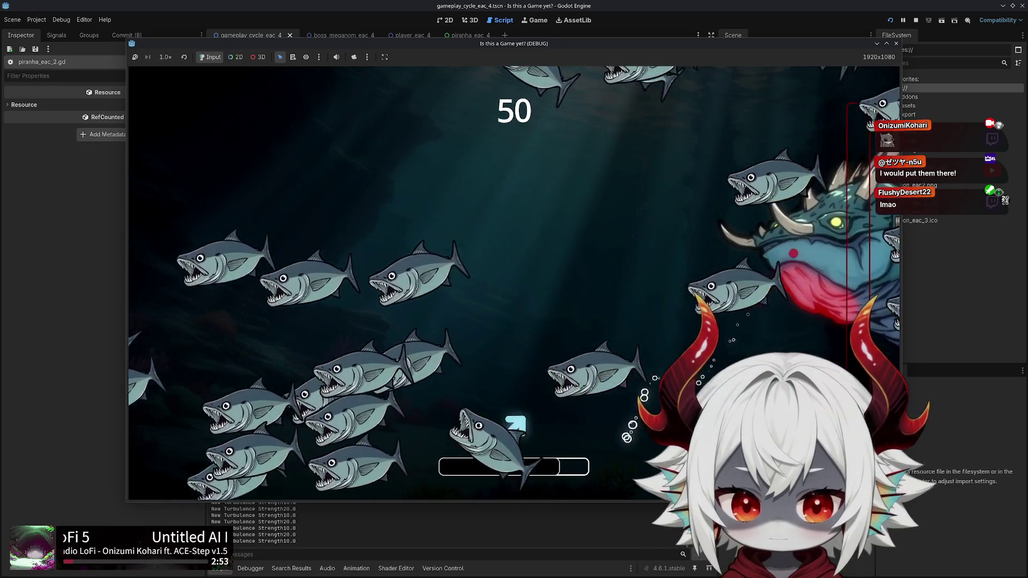
pyautogui.press('Escape')
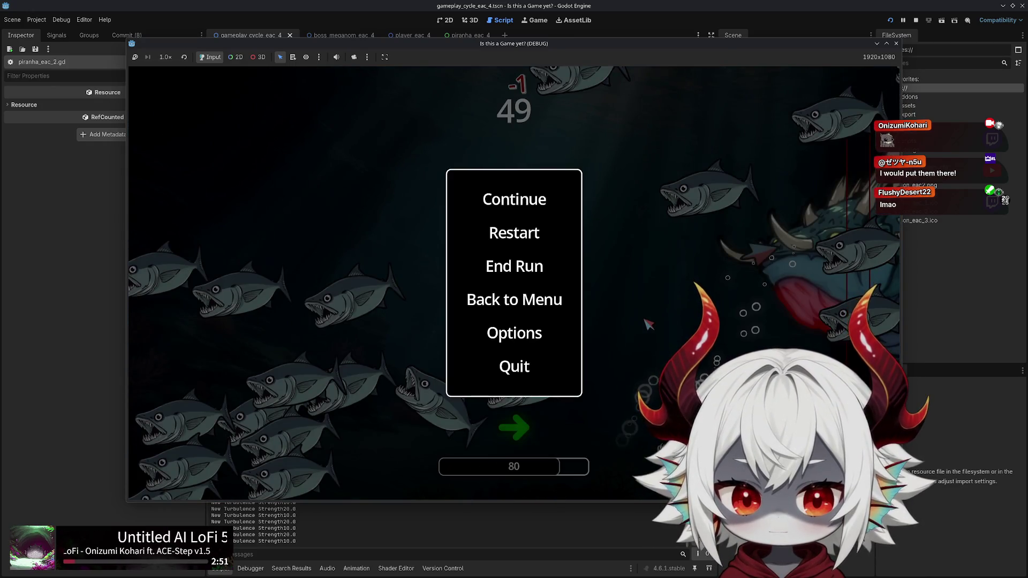
pyautogui.press('Escape')
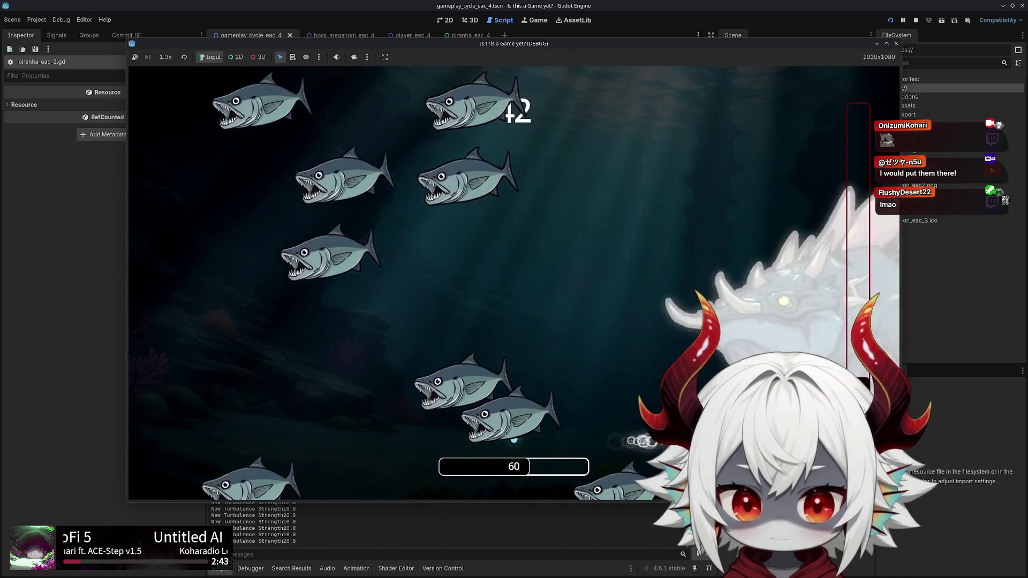
pyautogui.press('Escape')
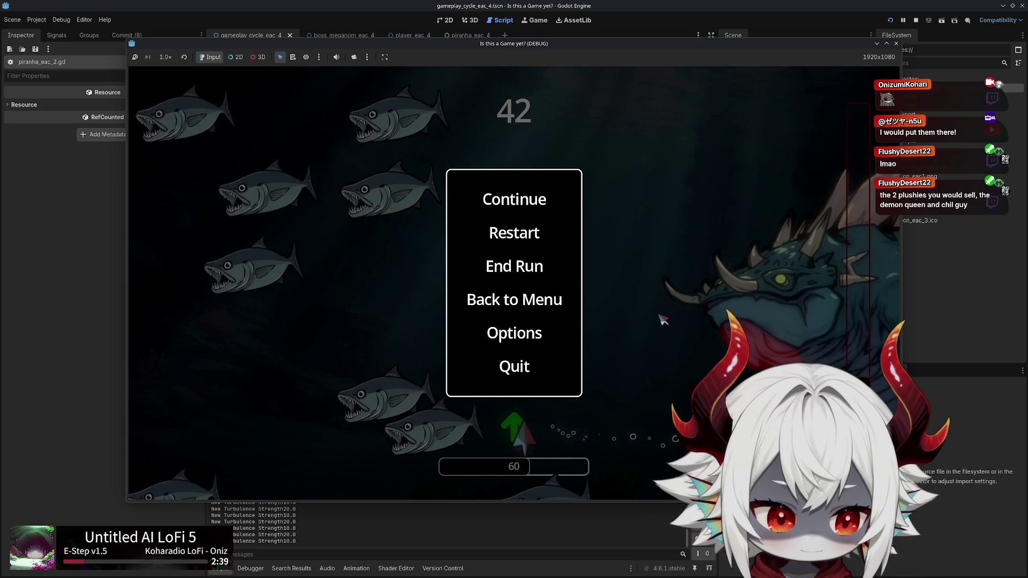
pyautogui.click(540, 199)
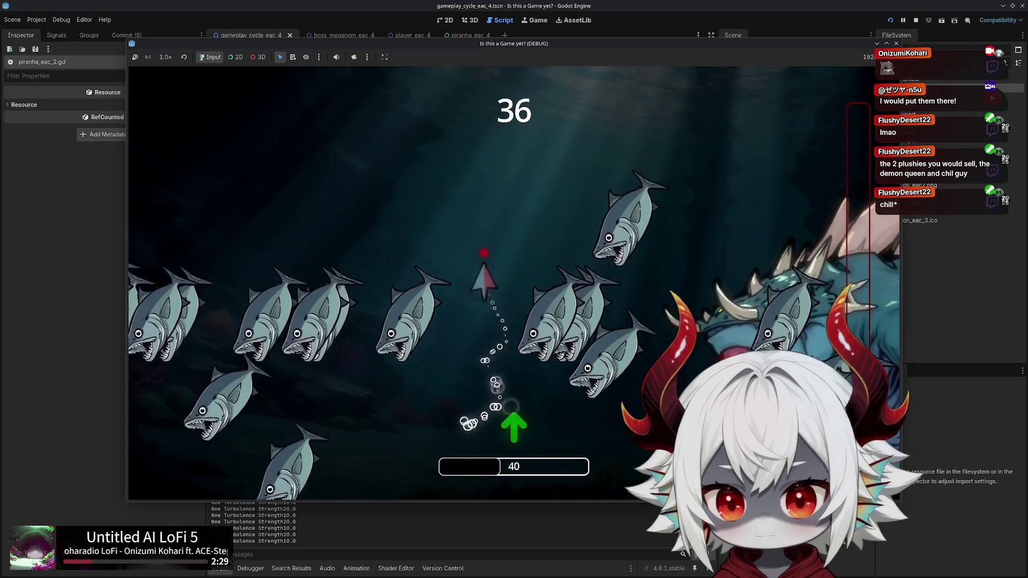
pyautogui.press('Escape')
pyautogui.click(896, 43)
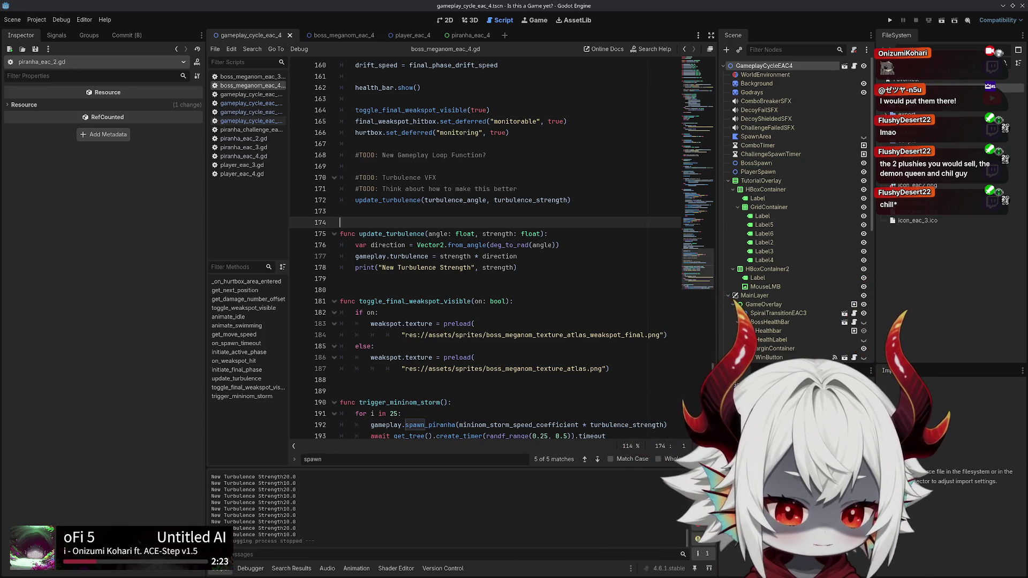
# In the Obsidian TODO note, select the Bugfixes items under Priority Checklist and place the caret after the last
pyautogui.hotkey('alt', 'Tab')
pyautogui.scroll(15, 461, 215)
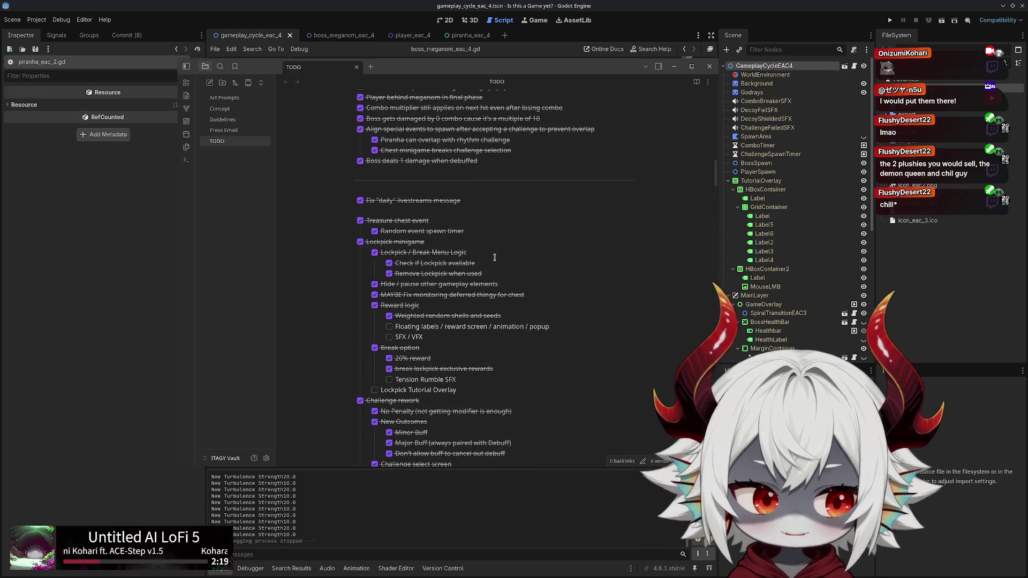
pyautogui.scroll(3, 502, 252)
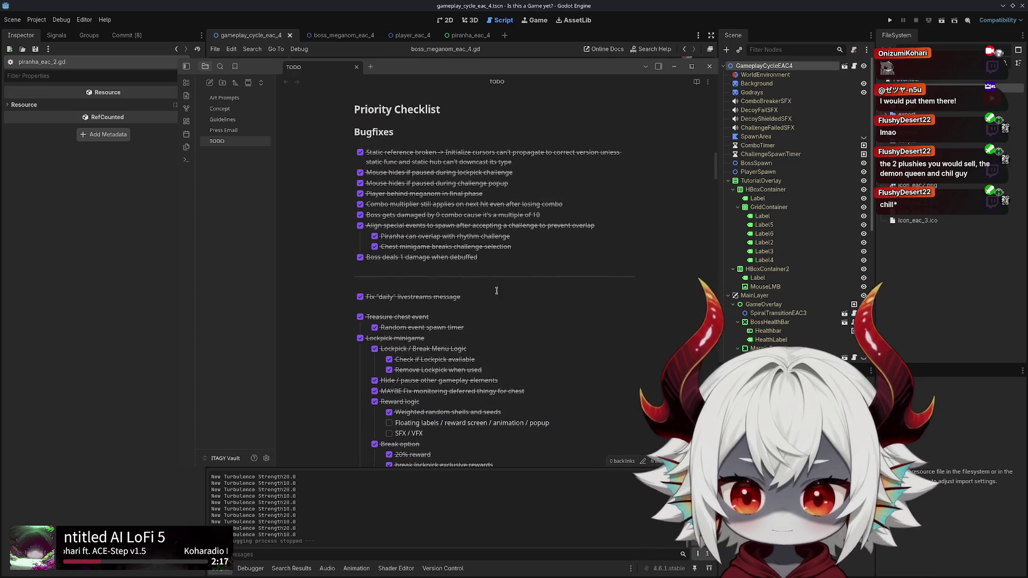
pyautogui.moveTo(488, 257)
pyautogui.mouseDown()
pyautogui.moveTo(351, 169)
pyautogui.moveTo(363, 166)
pyautogui.mouseUp()
pyautogui.scroll(4, 557, 277)
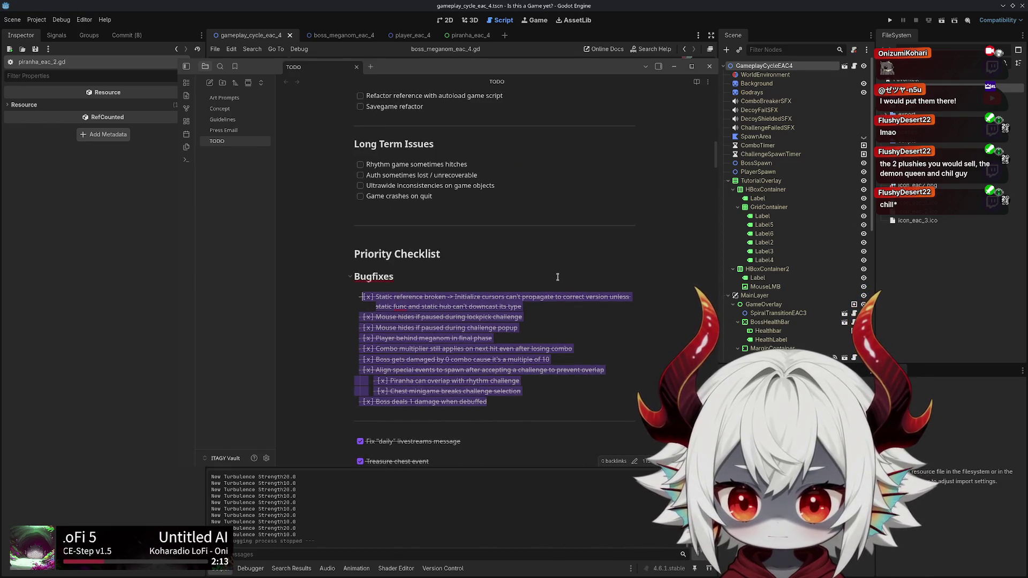
pyautogui.scroll(-4, 556, 275)
pyautogui.moveTo(519, 259)
pyautogui.mouseDown()
pyautogui.moveTo(370, 182)
pyautogui.moveTo(360, 152)
pyautogui.mouseUp()
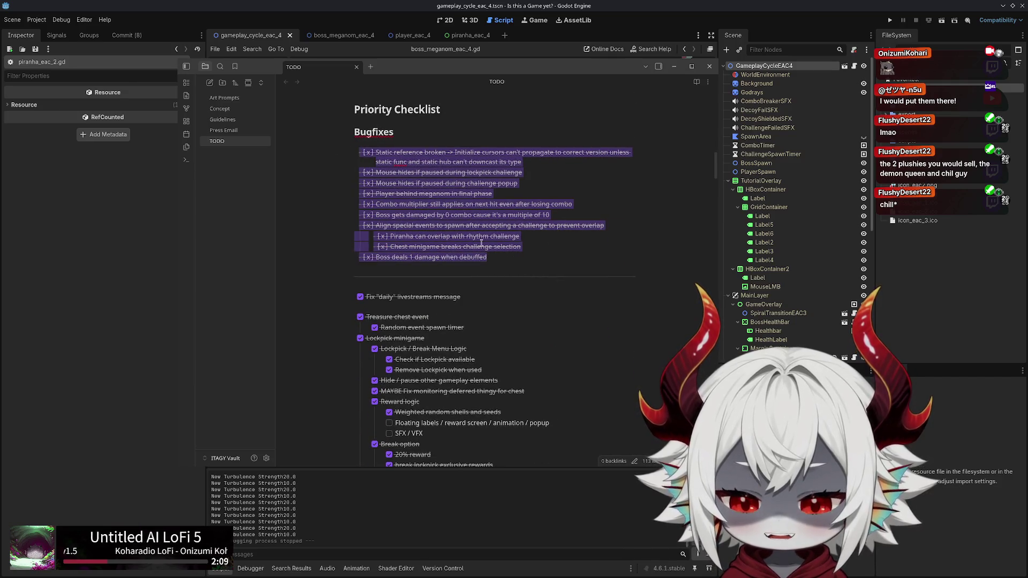
pyautogui.click(518, 262)
pyautogui.moveTo(486, 259); pyautogui.dragTo(359, 152)
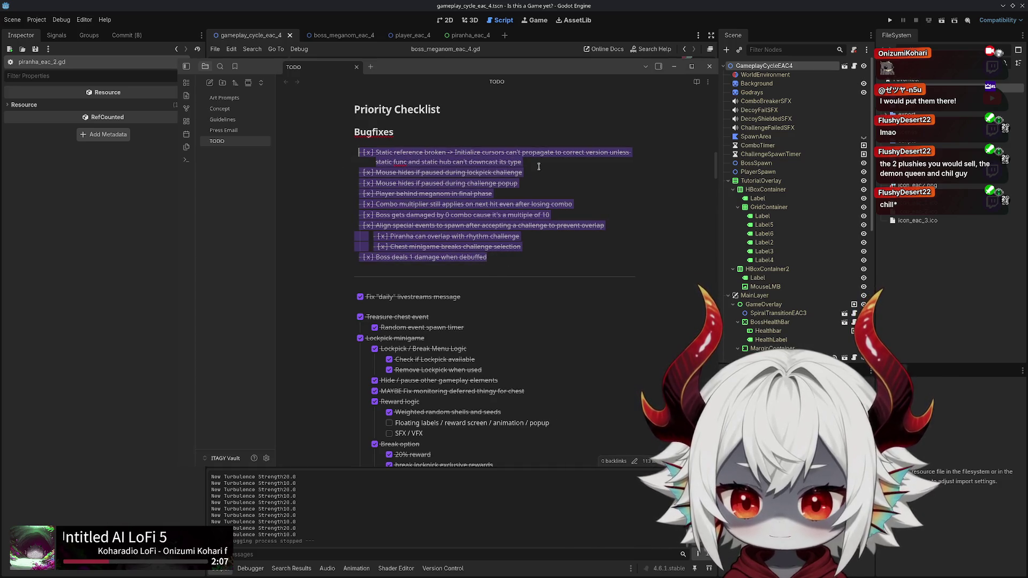
pyautogui.click(575, 173)
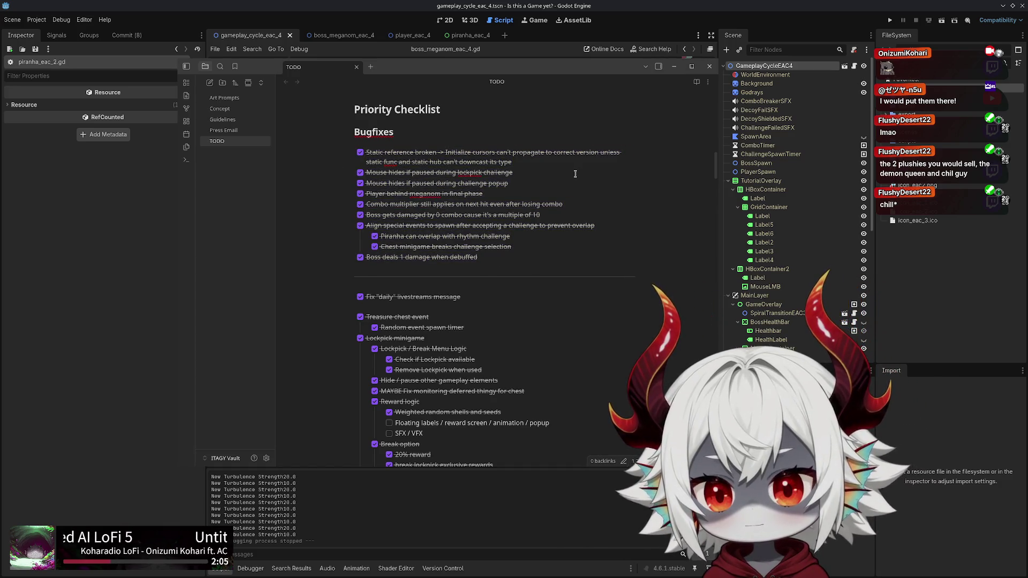
pyautogui.click(477, 257)
# Add the Bugfixes item 'Piranha spawns keep ticking when paused' and nudge the TODO window right
pyautogui.press('Return')
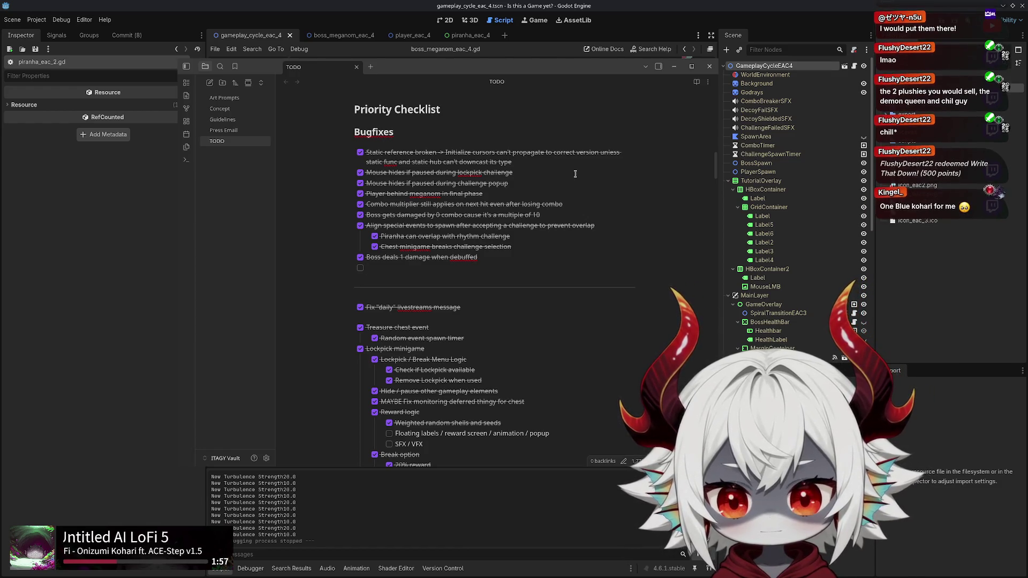
pyautogui.write('Piranha timer')
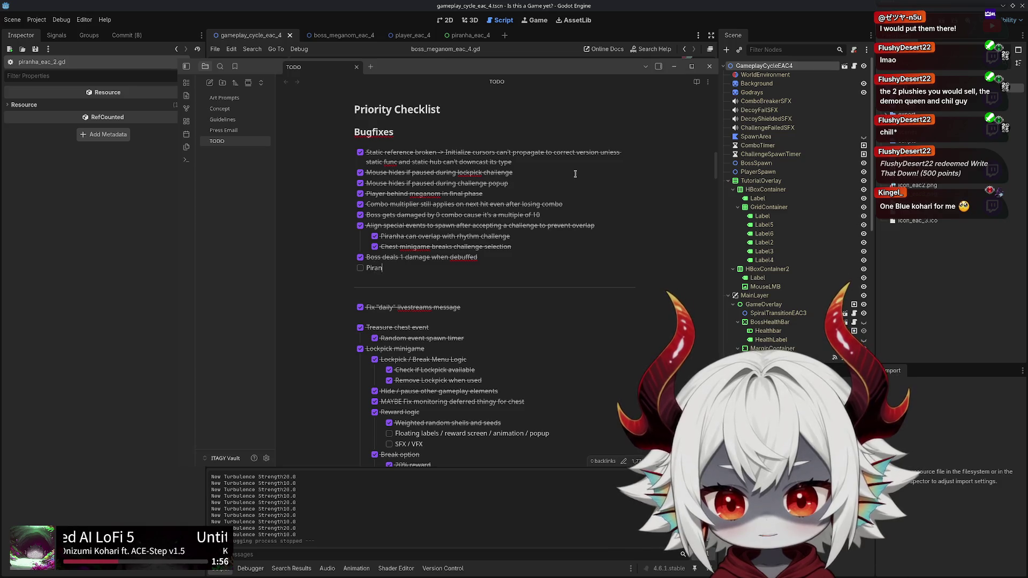
pyautogui.press('BackSpace')
pyautogui.press('BackSpace')
pyautogui.press('BackSpace')
pyautogui.write('spawnskeep tick')
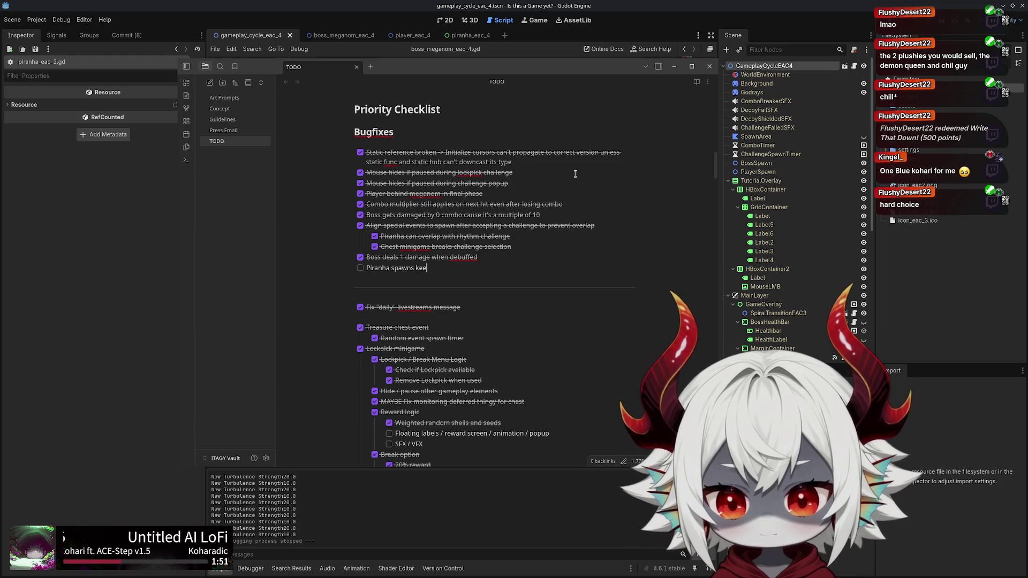
pyautogui.write('ing ')
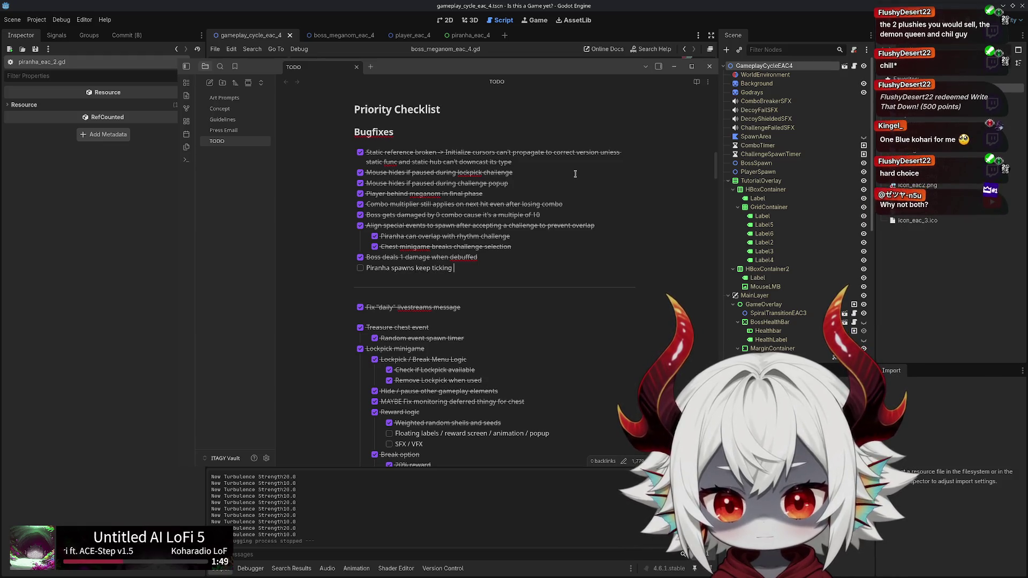
pyautogui.write('dhen paused')
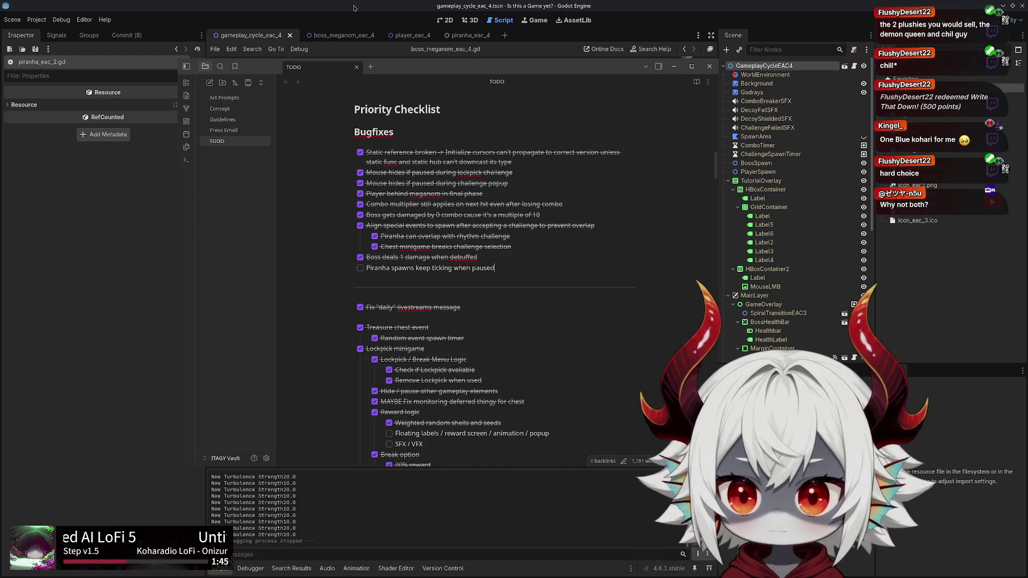
pyautogui.moveTo(429, 70)
pyautogui.mouseDown()
pyautogui.moveTo(461, 65)
pyautogui.moveTo(459, 51)
pyautogui.mouseUp()
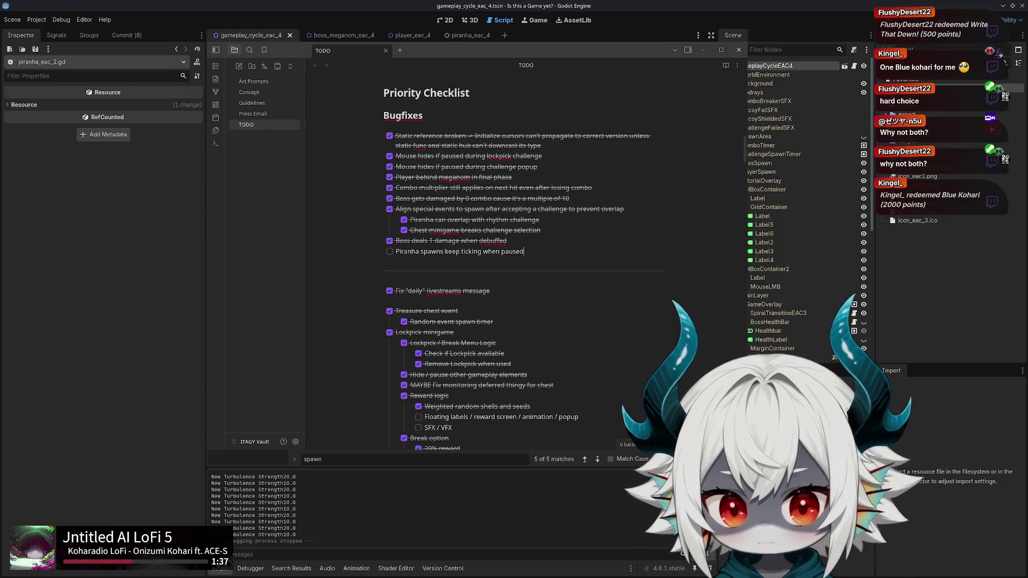
# Resize the TODO window to uncover the scene tree and script, then click into the checklist lines
pyautogui.moveTo(745, 241)
pyautogui.mouseDown()
pyautogui.moveTo(661, 240)
pyautogui.moveTo(689, 241)
pyautogui.mouseUp()
pyautogui.moveTo(690, 466)
pyautogui.mouseDown()
pyautogui.moveTo(708, 468)
pyautogui.moveTo(711, 569)
pyautogui.mouseUp()
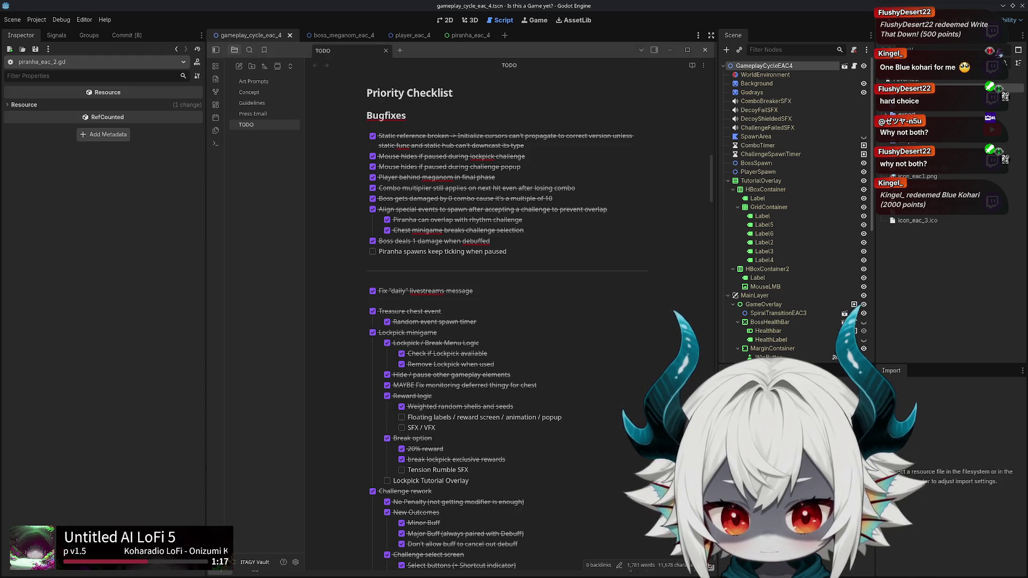
pyautogui.moveTo(709, 566)
pyautogui.mouseDown()
pyautogui.moveTo(696, 560)
pyautogui.moveTo(673, 501)
pyautogui.moveTo(713, 559)
pyautogui.mouseUp()
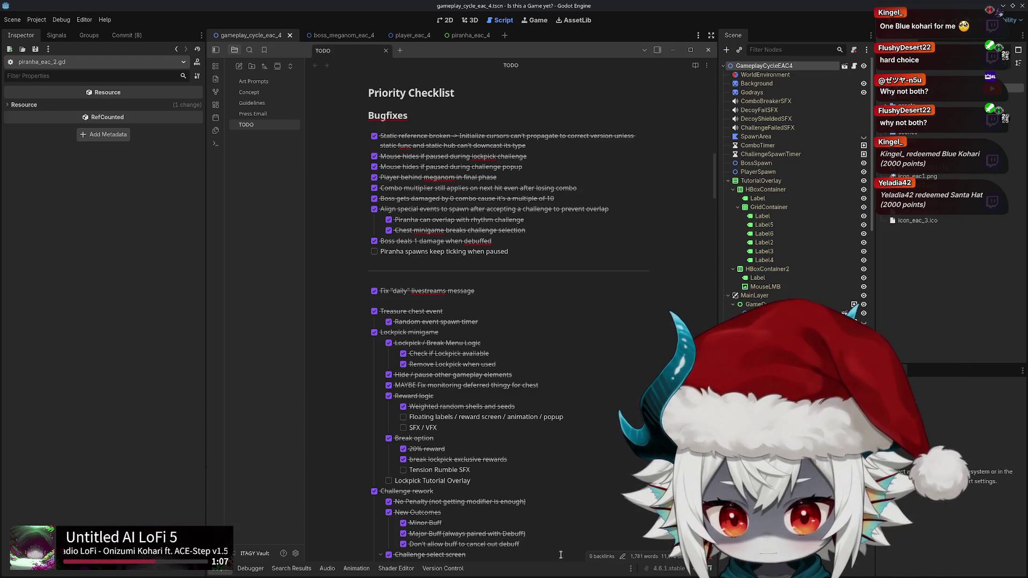
pyautogui.moveTo(557, 560); pyautogui.dragTo(558, 560)
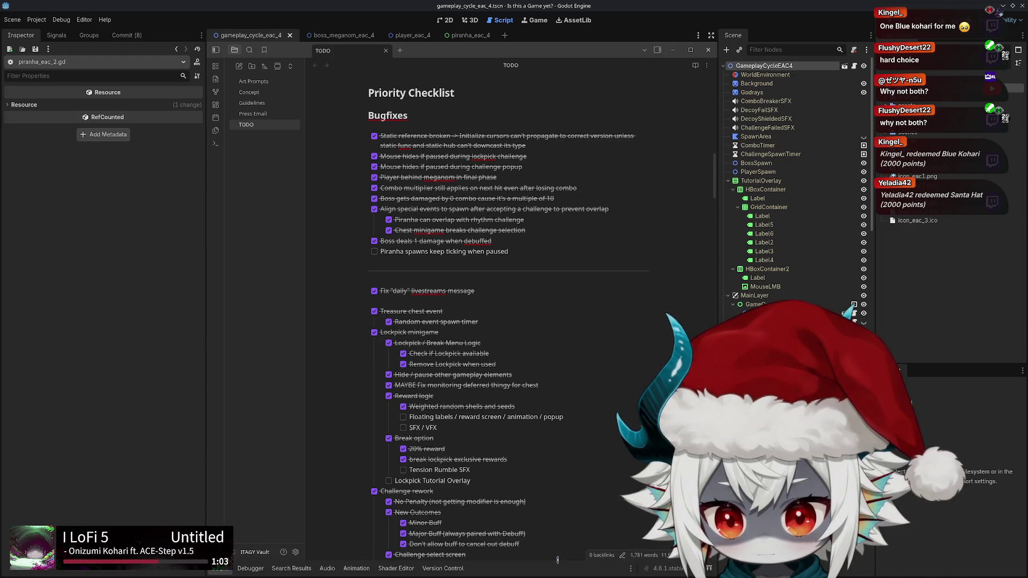
pyautogui.click(603, 317)
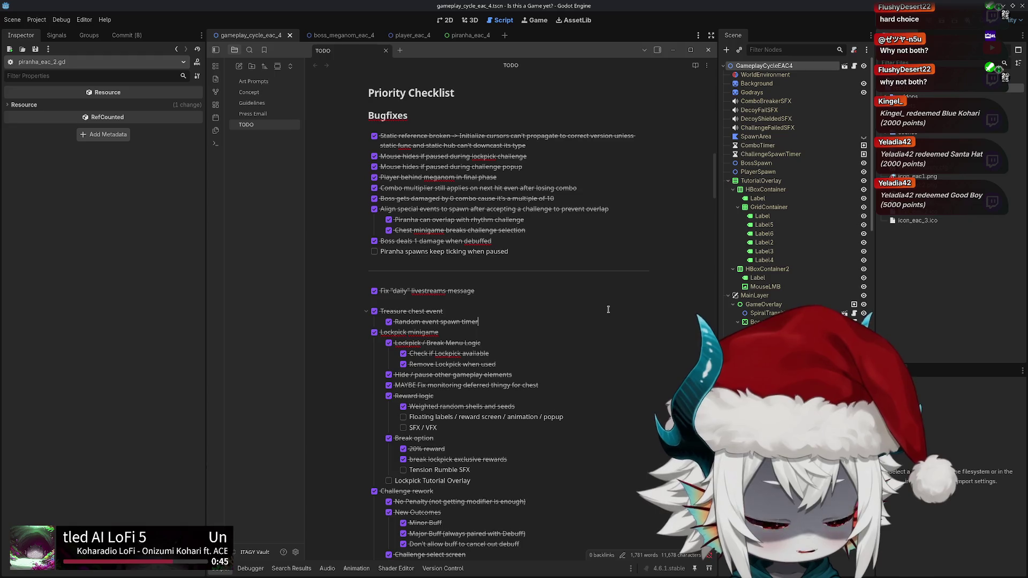
pyautogui.click(516, 277)
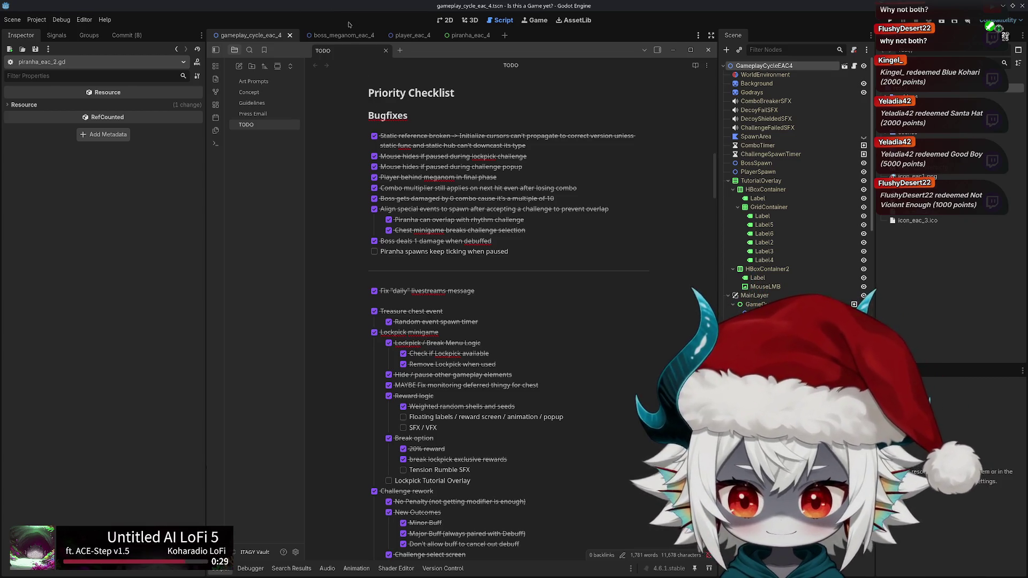
# Bring boss_meganom_eac_4.gd back to front and place the caret on lines 181 and 180
pyautogui.click(255, 39)
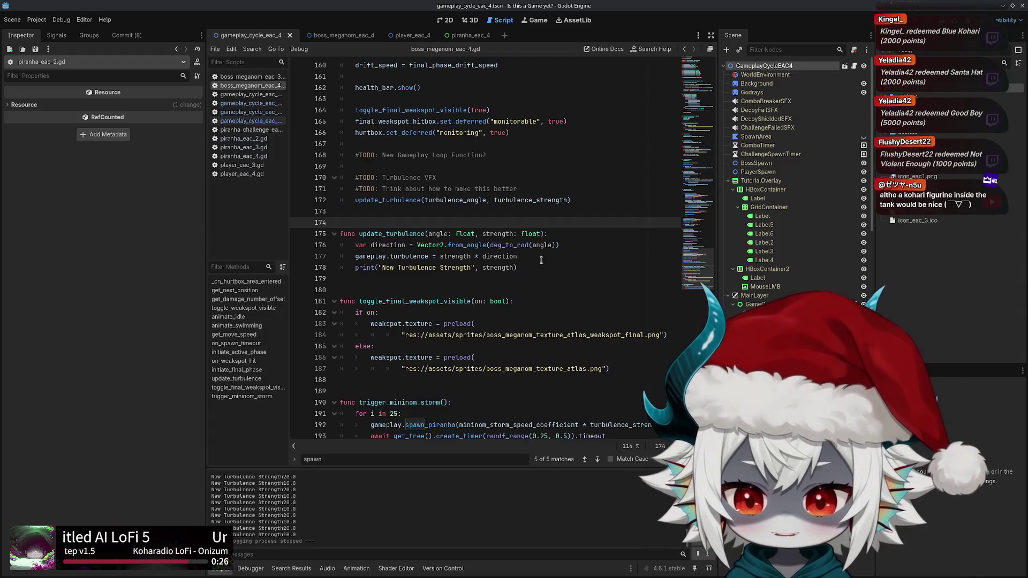
pyautogui.click(583, 298)
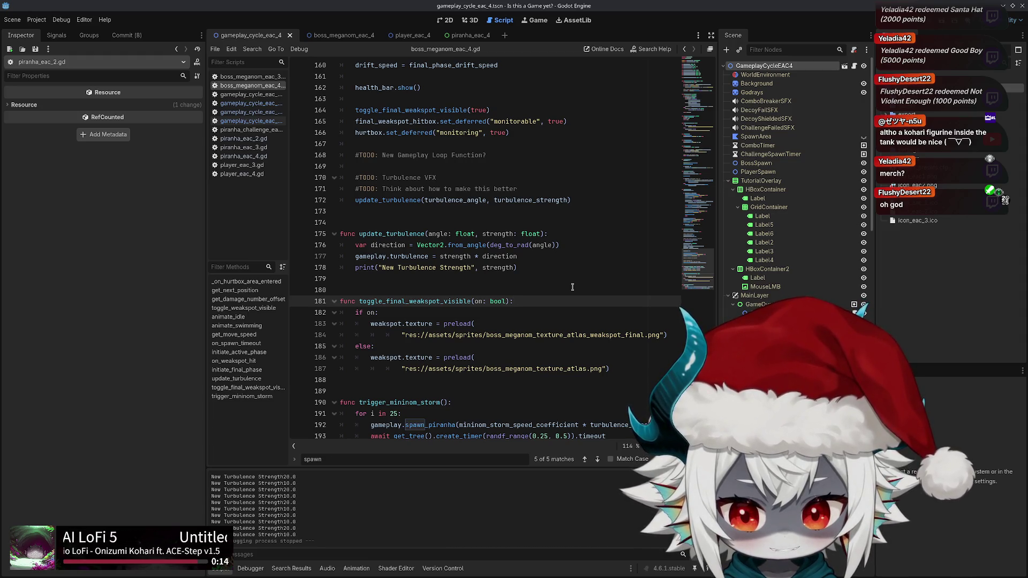
pyautogui.click(572, 287)
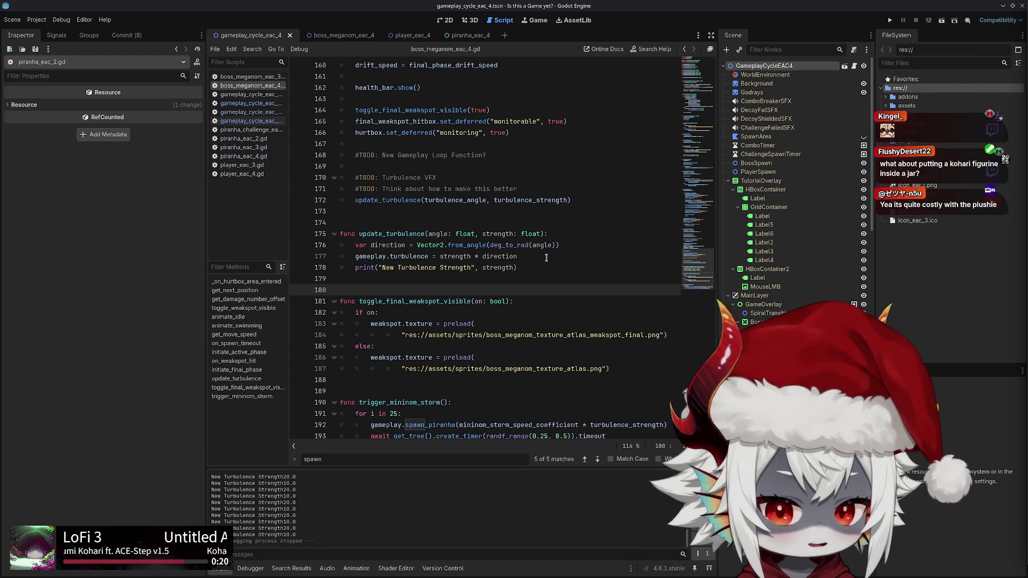
pyautogui.click(477, 278)
pyautogui.click(437, 211)
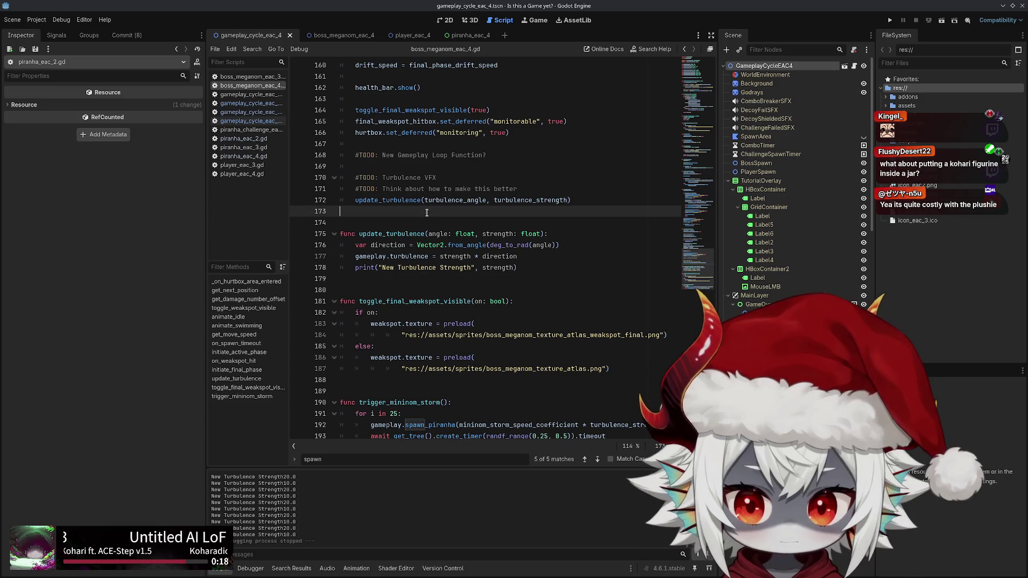
pyautogui.click(432, 285)
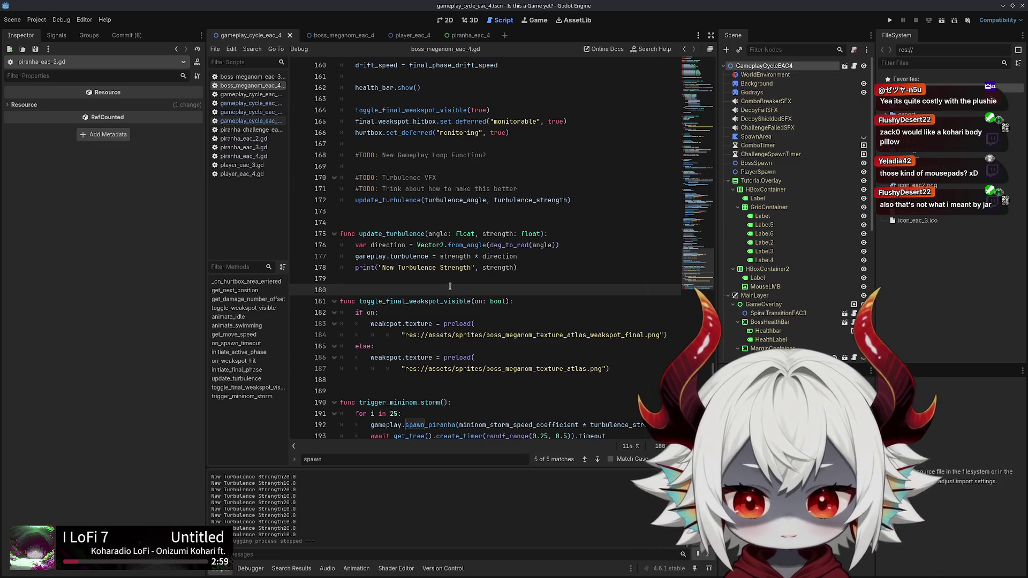
# Place the caret at line 178, then on empty lines 173 and 174 of the boss script
pyautogui.click(522, 268)
pyautogui.click(525, 210)
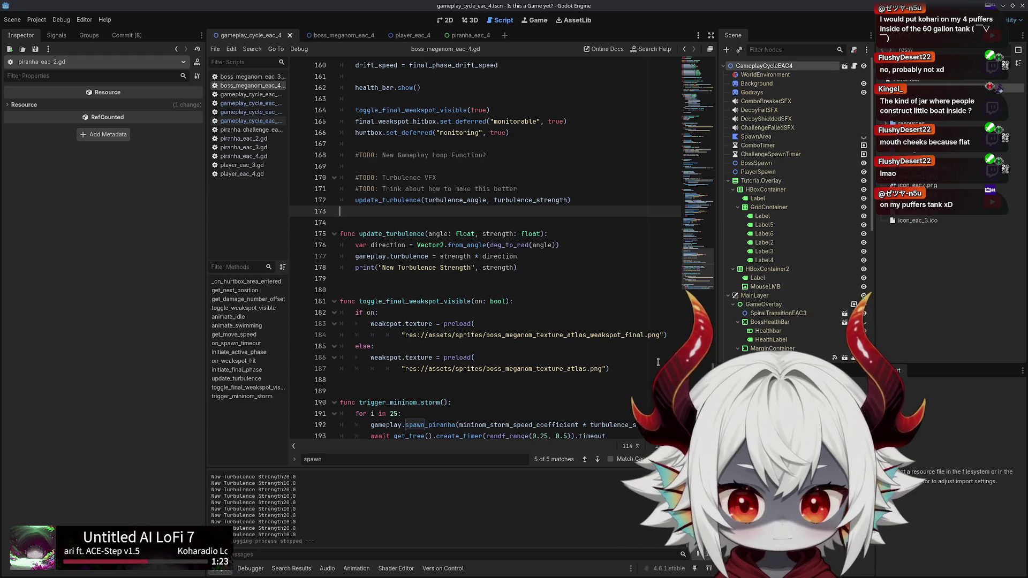
pyautogui.click(437, 225)
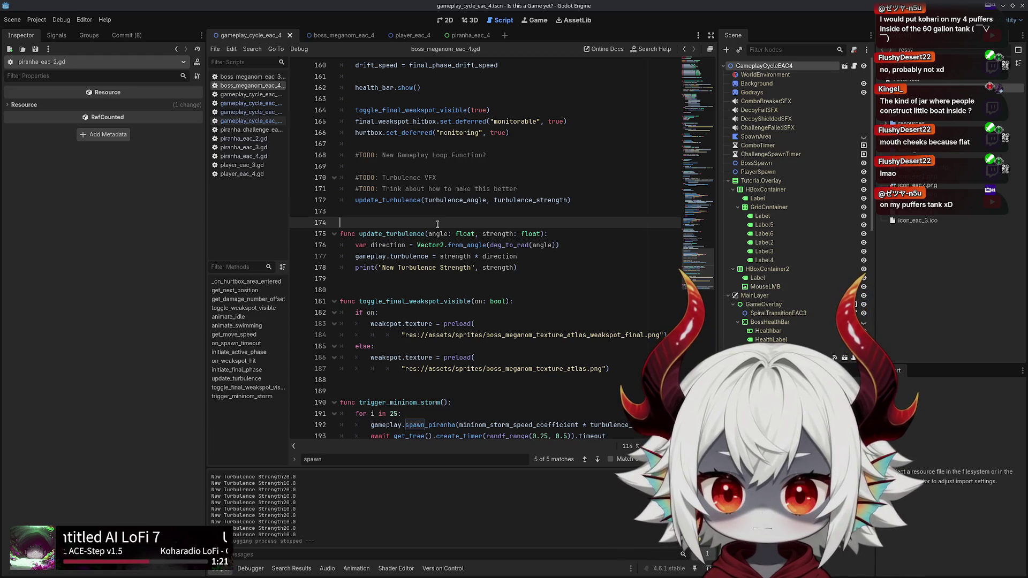
# Open gameplay_cycle_eac_4.gd from the script list and scroll to the treasure chest minigame functions
pyautogui.scroll(-1, 490, 248)
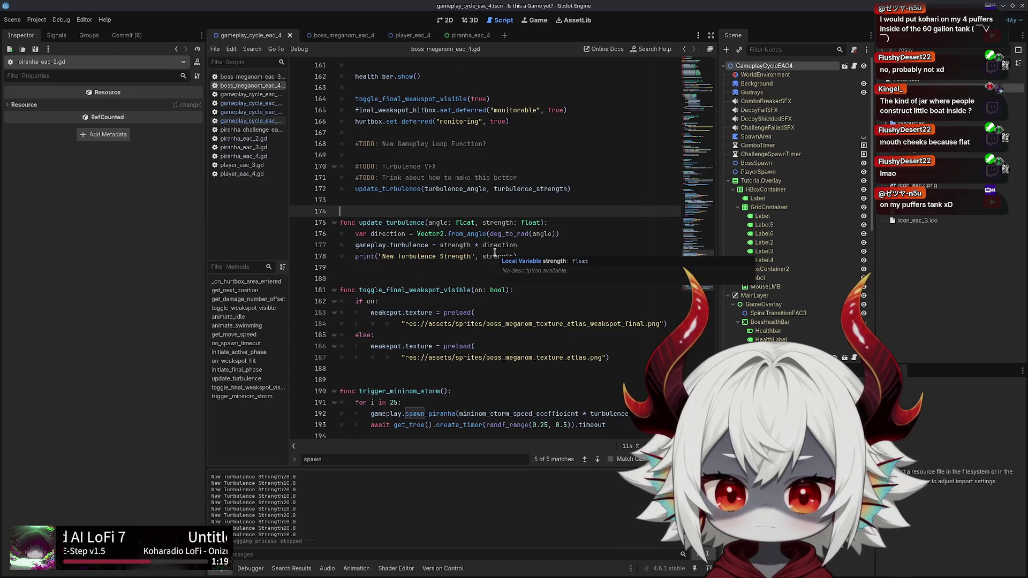
pyautogui.scroll(4, 494, 252)
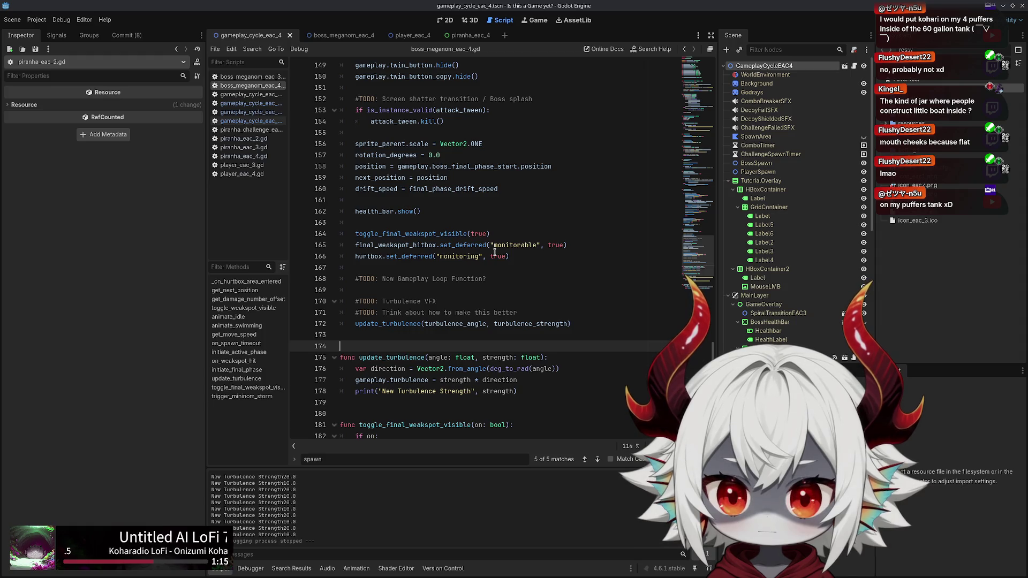
pyautogui.scroll(6, 494, 252)
pyautogui.scroll(-10, 449, 240)
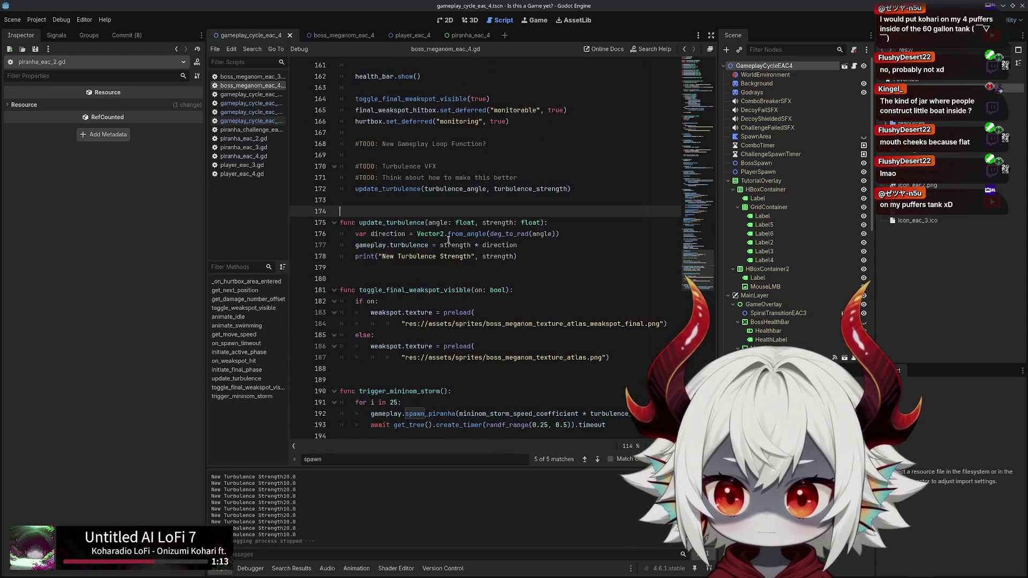
pyautogui.click(250, 121)
pyautogui.scroll(-15, 507, 281)
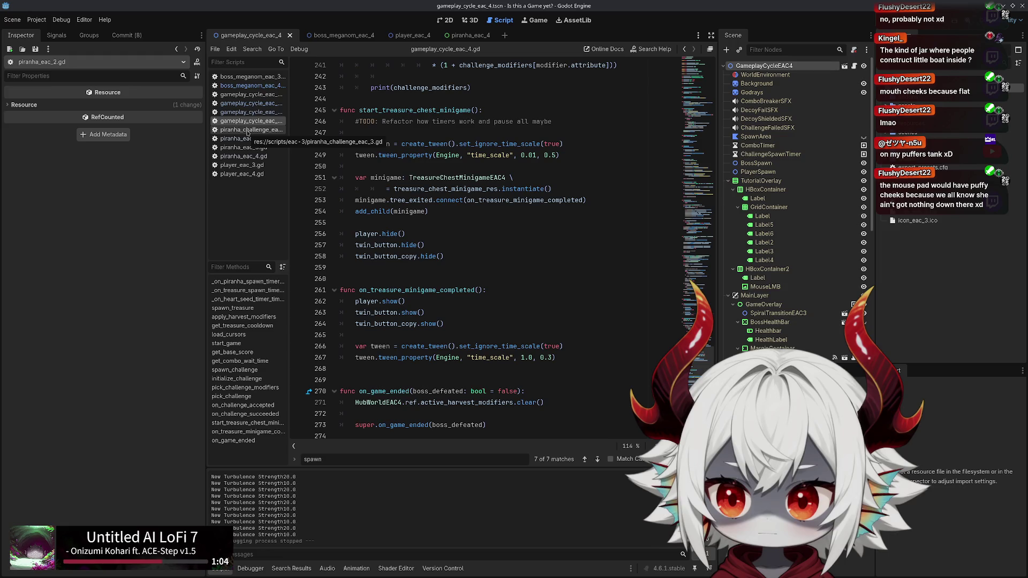
# Open boss_meganom_eac_4.gd and change the minion storm loop count from 25 to 30
pyautogui.click(251, 85)
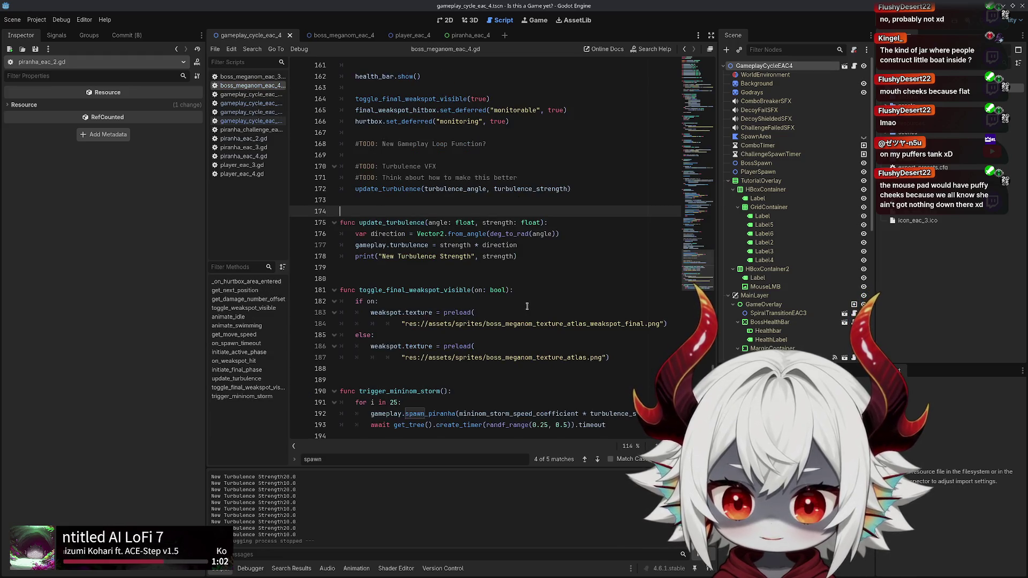
pyautogui.click(436, 415)
pyautogui.click(423, 400)
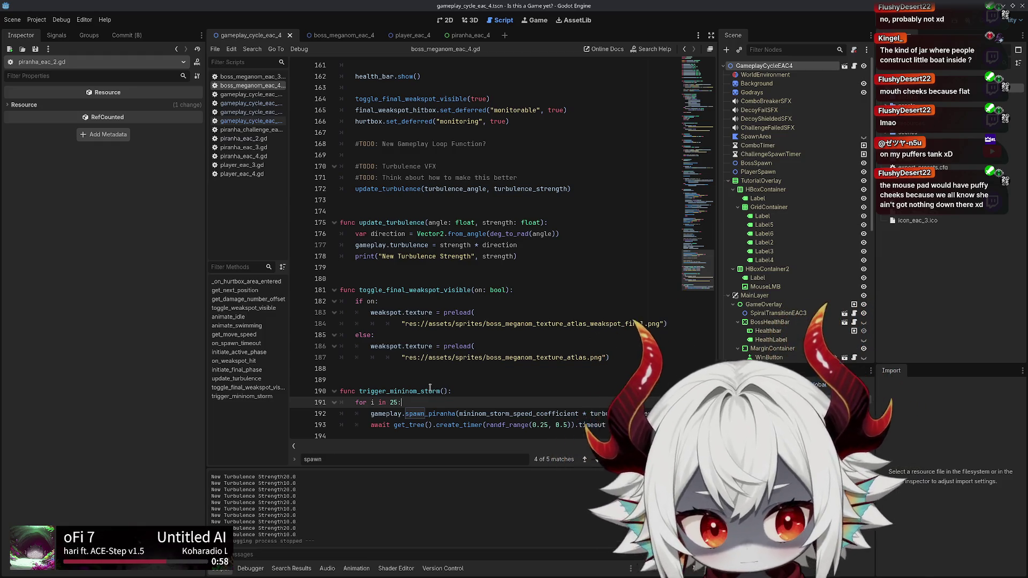
pyautogui.press('BackSpace')
pyautogui.press('BackSpace')
pyautogui.press('BackSpace')
pyautogui.write('30:')
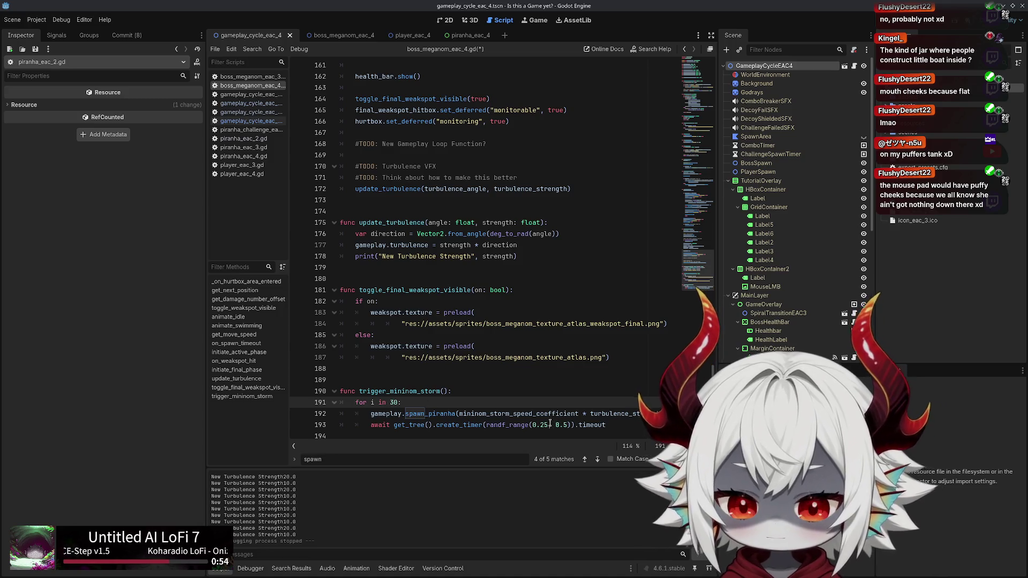
# Change the spawn delay between piranhas to randf_range(0.2, 0.5)
pyautogui.click(550, 424)
pyautogui.hotkey('shift', 'Left')
pyautogui.hotkey('shift', 'Left')
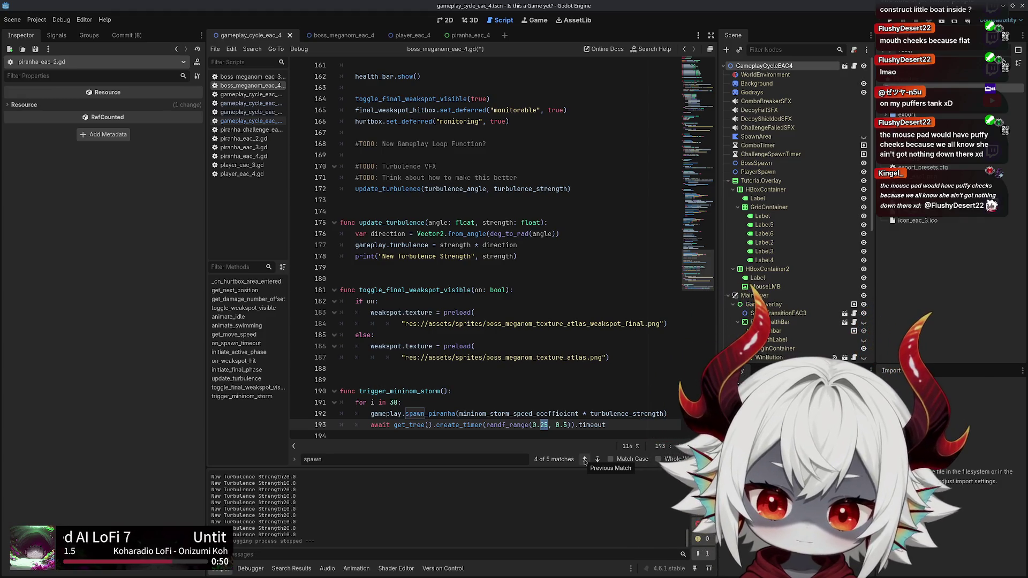
pyautogui.write('2')
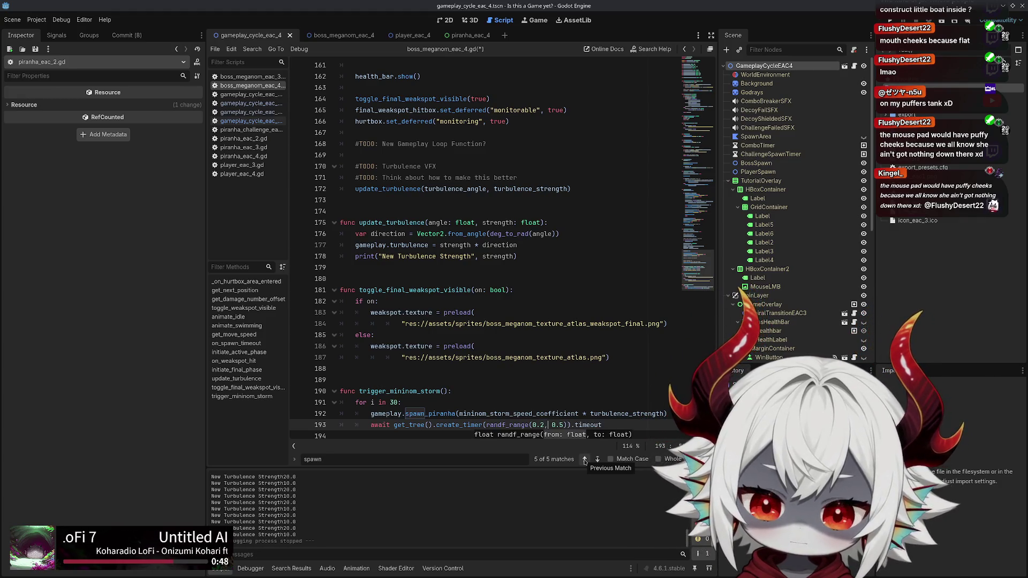
pyautogui.press('Right')
pyautogui.press('Right')
pyautogui.press('Right')
pyautogui.press('BackSpace')
pyautogui.write('4')
pyautogui.press('Left')
pyautogui.press('Left')
pyautogui.press('Left')
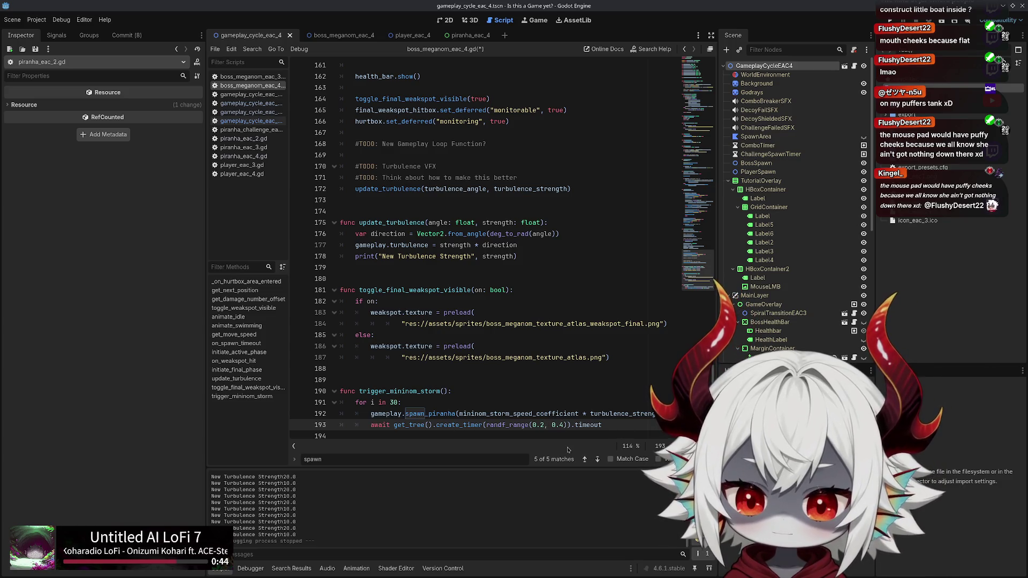
pyautogui.click(566, 425)
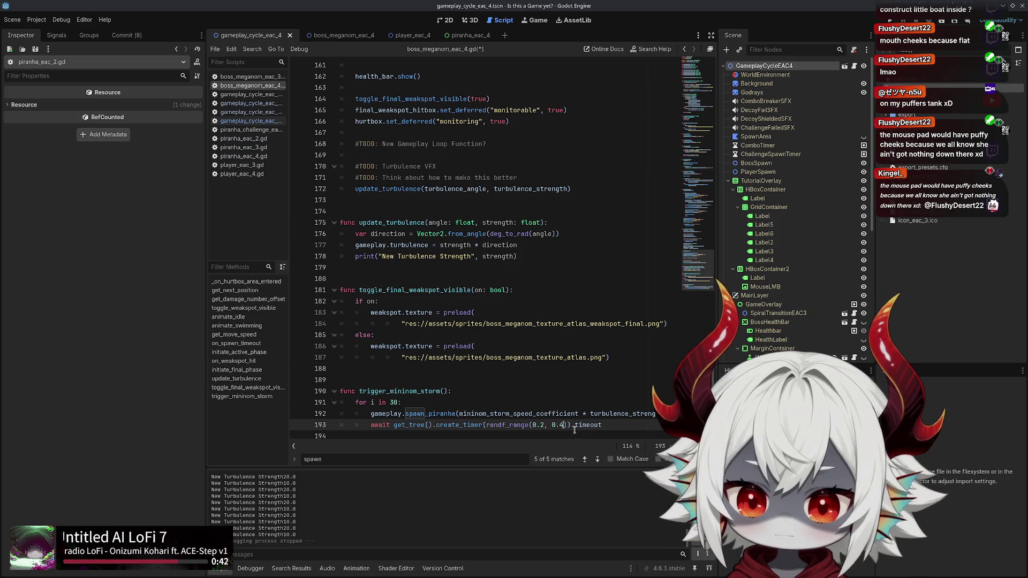
pyautogui.press('BackSpace')
pyautogui.write('5')
# Select the create_timer call on the await timer line
pyautogui.click(542, 410)
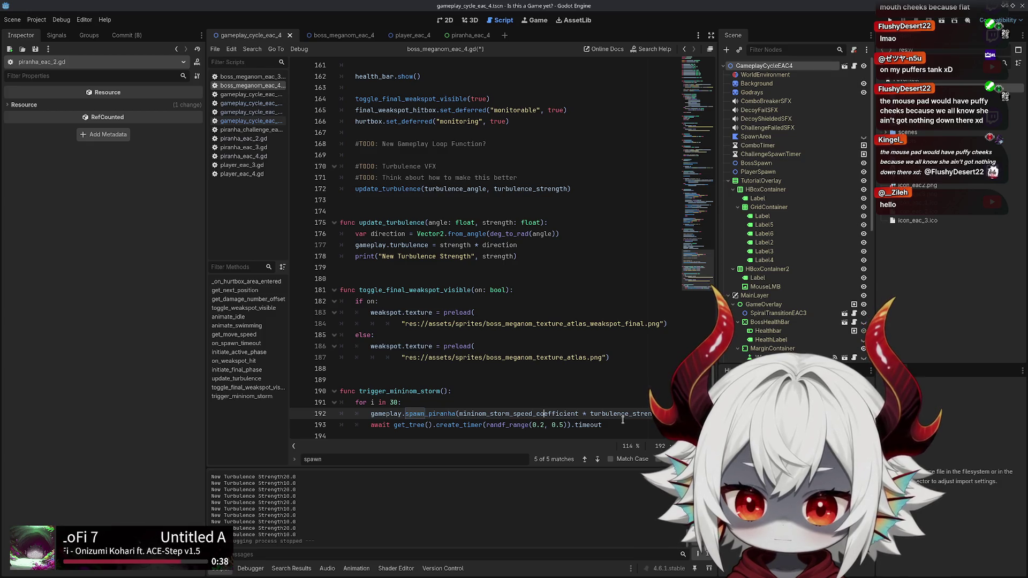
pyautogui.moveTo(602, 425); pyautogui.dragTo(371, 425)
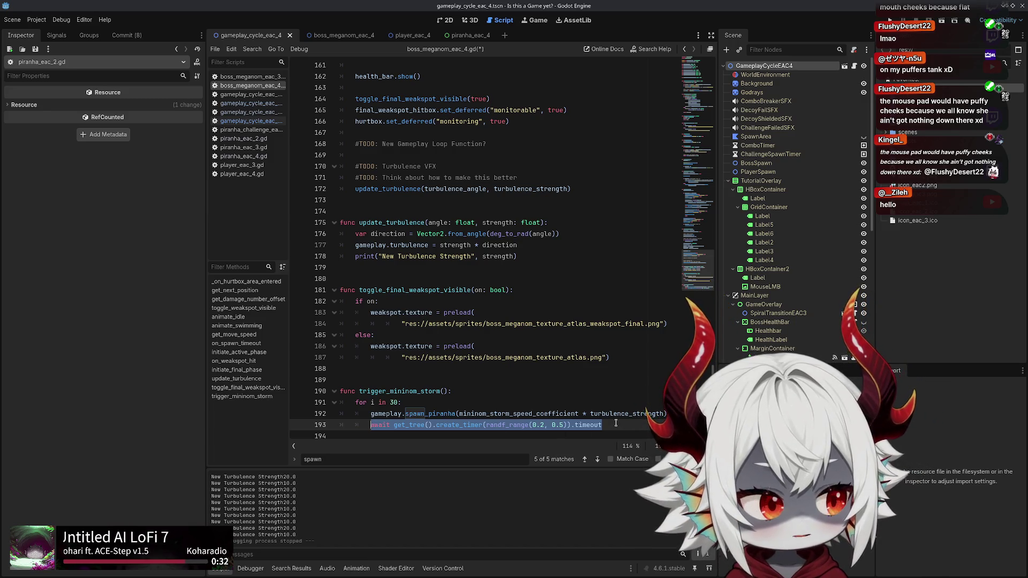
pyautogui.click(412, 424)
pyautogui.doubleClick(459, 424)
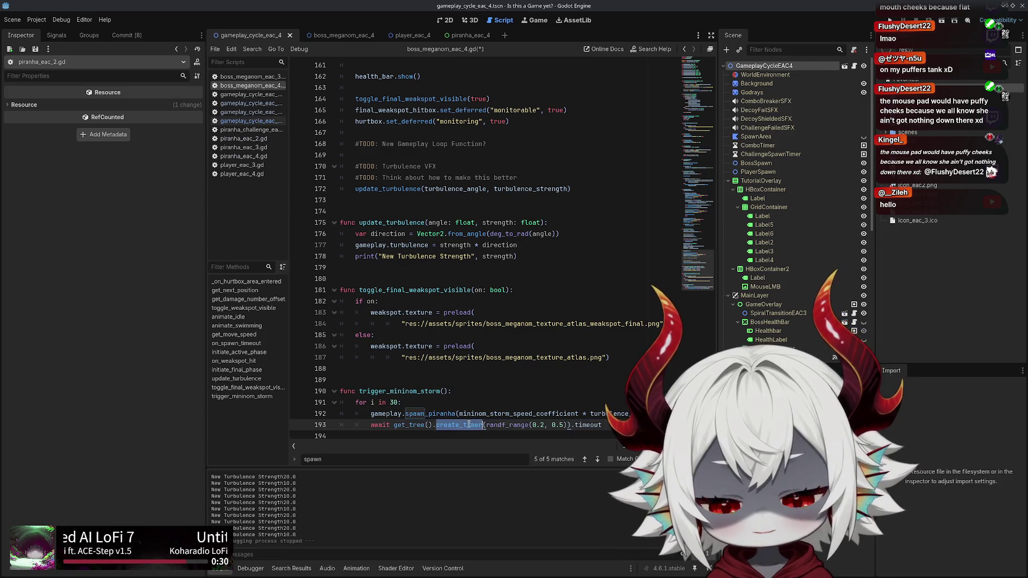
# Add `var mininom_timer = get_tree().create_timer()` as the first line of trigger_mininom_storm
pyautogui.click(486, 391)
pyautogui.press('Return')
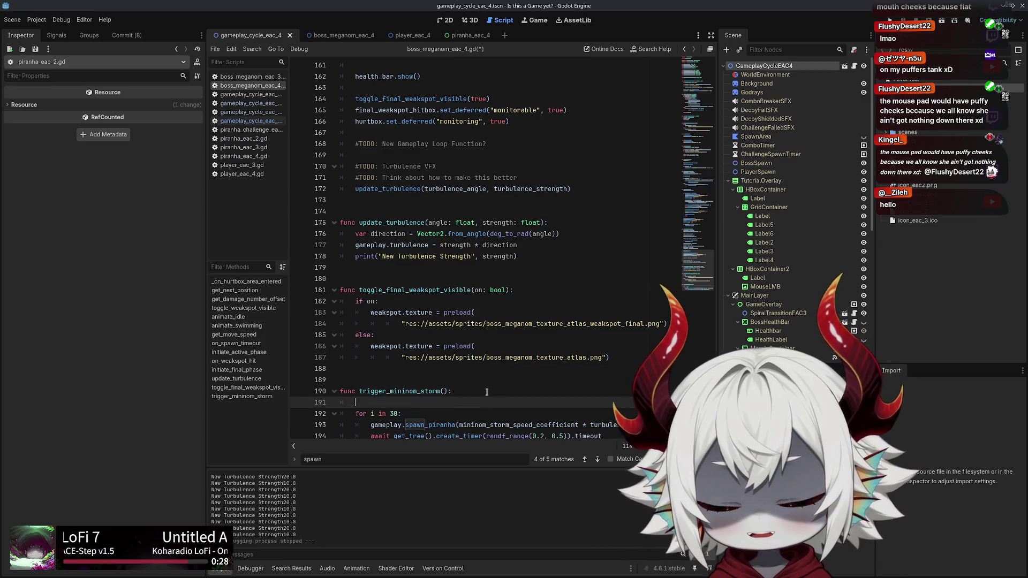
pyautogui.write('var ')
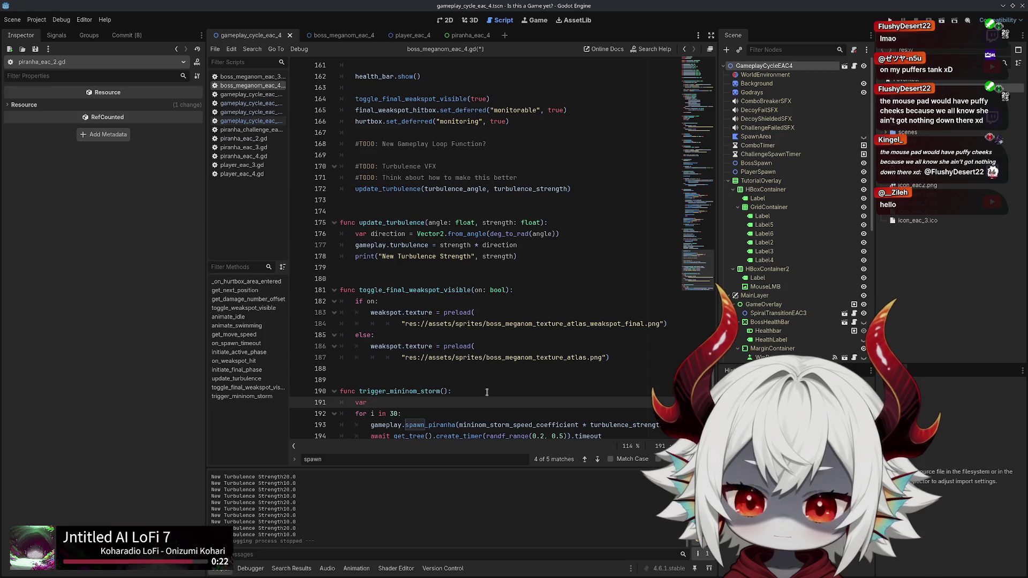
pyautogui.write('mini')
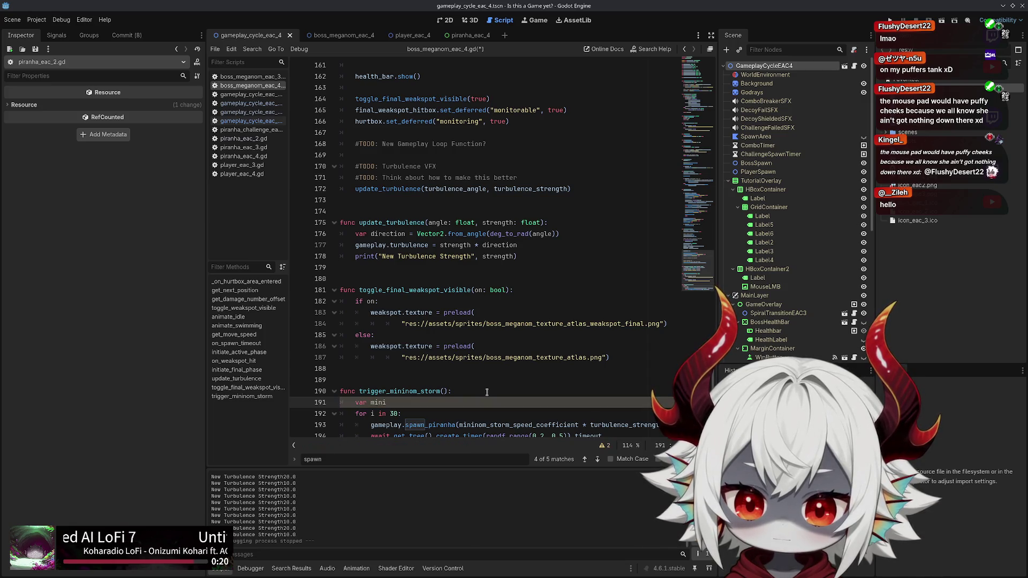
pyautogui.write('nom')
pyautogui.press('BackSpace')
pyautogui.write('_timer = gettree')
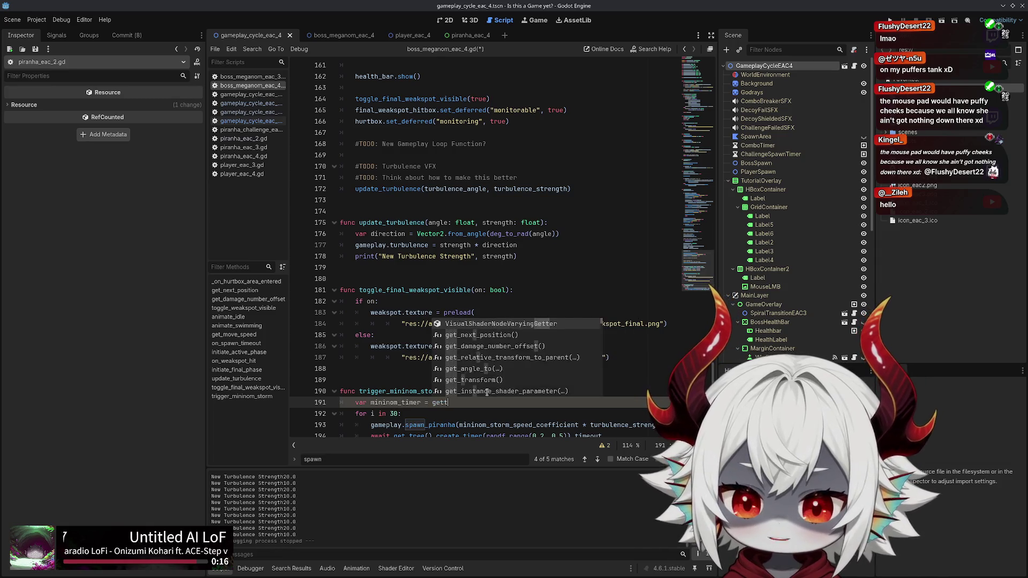
pyautogui.press('Return')
pyautogui.write('.crea')
pyautogui.press('Return')
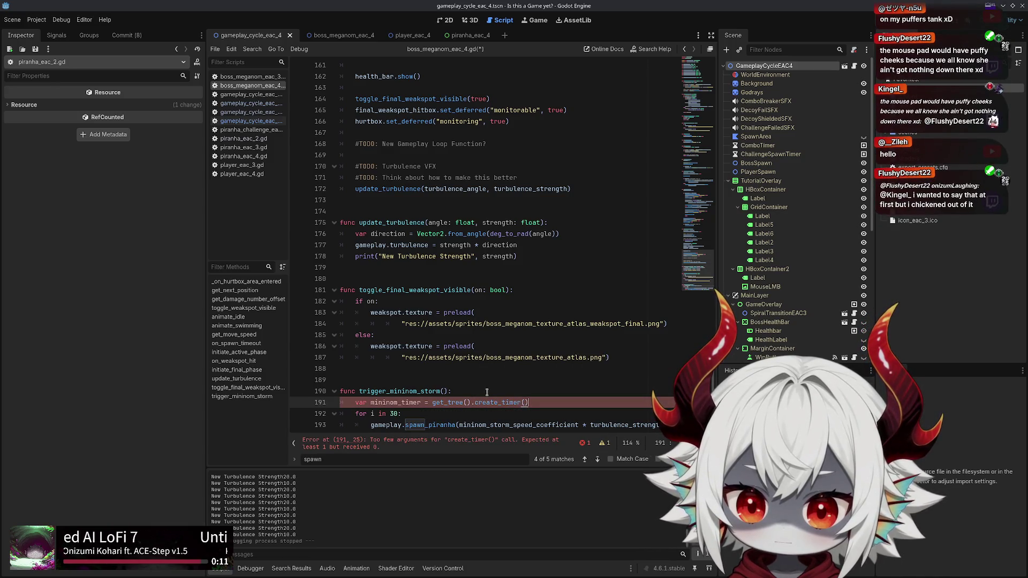
pyautogui.scroll(-1, 494, 396)
pyautogui.hotkey('shift', 'Home')
pyautogui.hotkey('shift', 'Home')
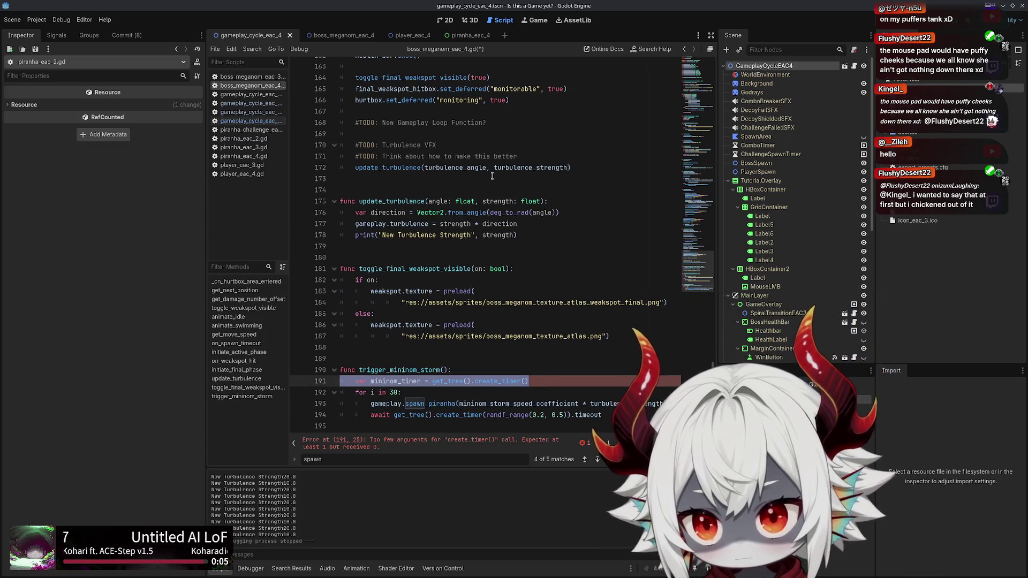
# Switch to the boss_meganom_eac_4 scene and select nodes in the BossMeganomEAC4 tree
pyautogui.click(342, 35)
pyautogui.click(750, 83)
pyautogui.click(755, 75)
pyautogui.click(760, 65)
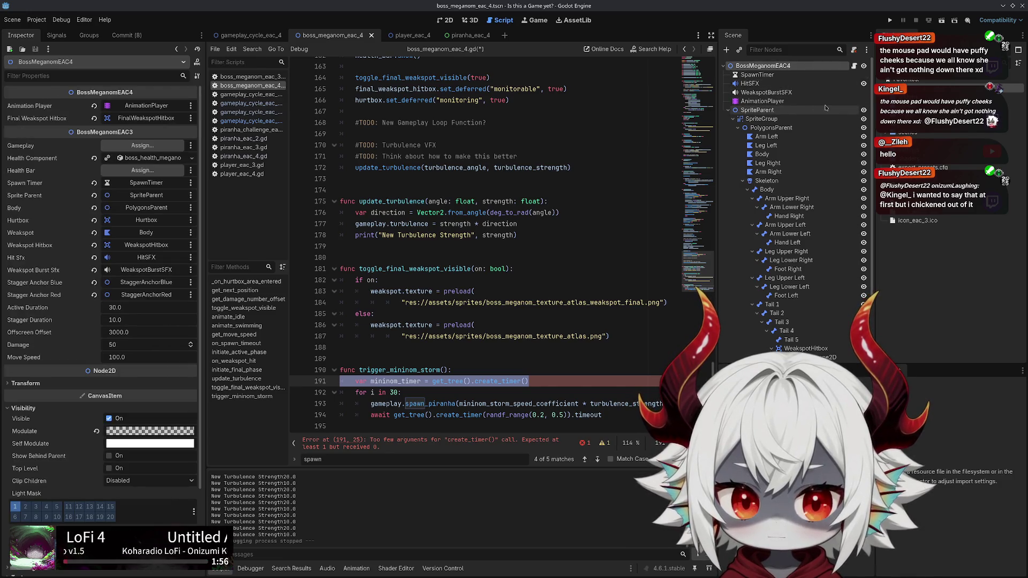
# Check the root node's actions without choosing one, leaving the caret inside create_timer()
pyautogui.click(546, 380)
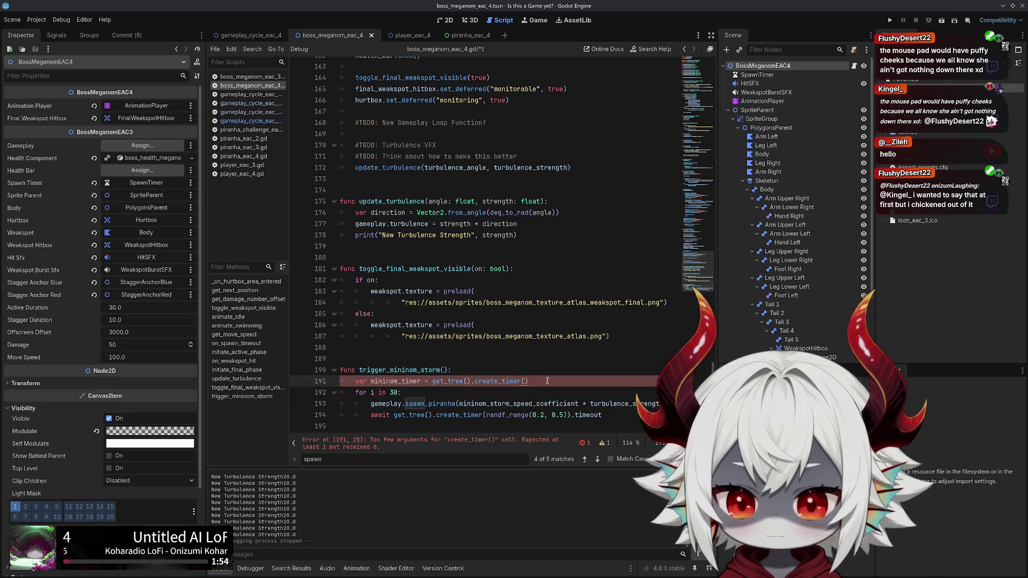
pyautogui.scroll(-3, 798, 214)
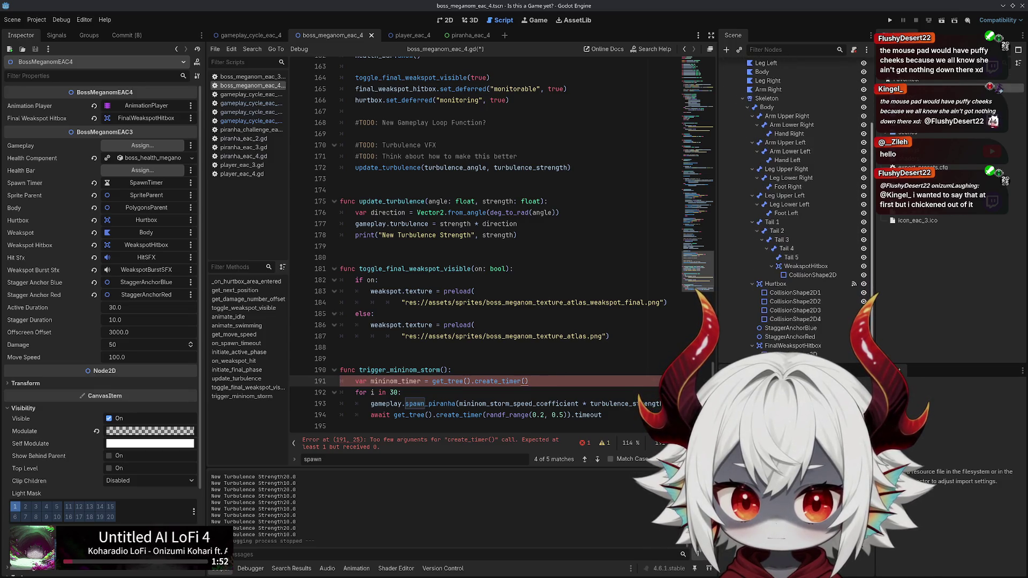
pyautogui.scroll(3, 747, 78)
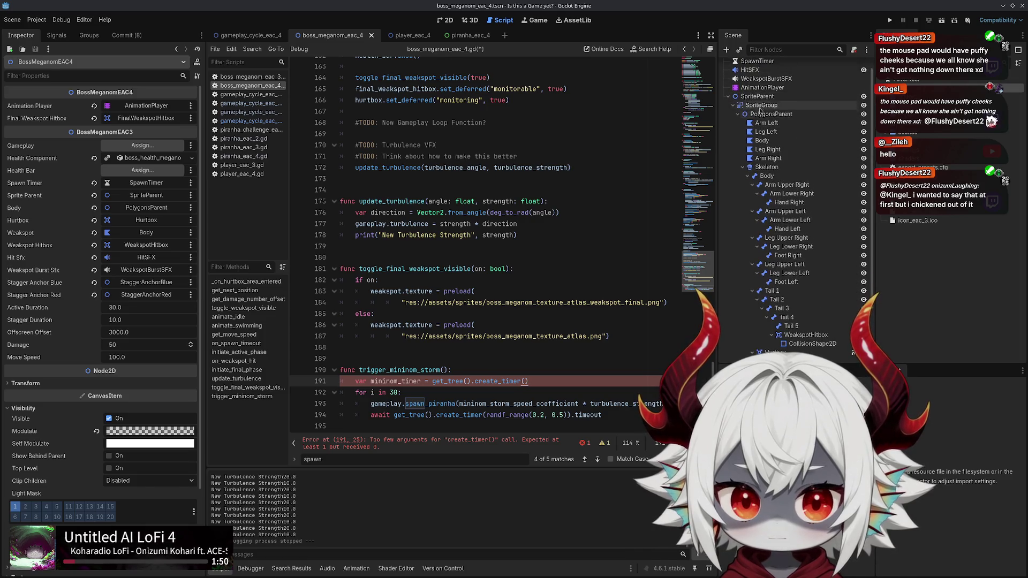
pyautogui.rightClick(743, 68)
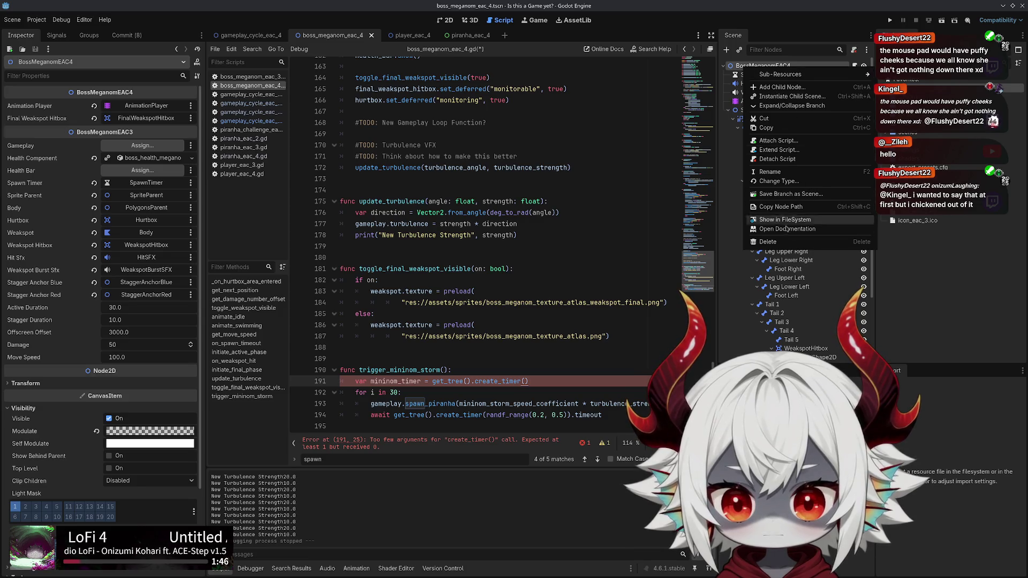
pyautogui.click(541, 382)
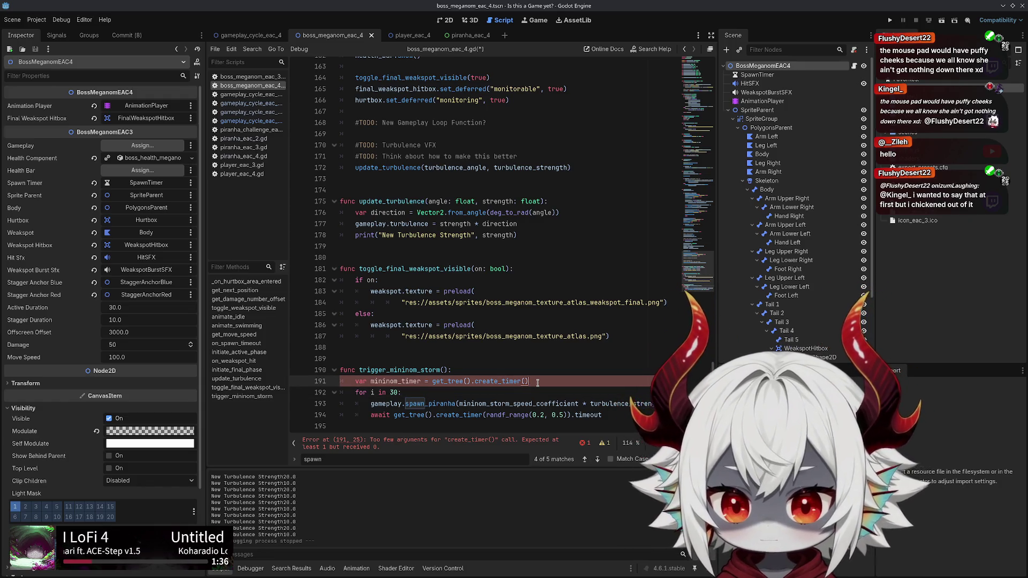
pyautogui.press('Left')
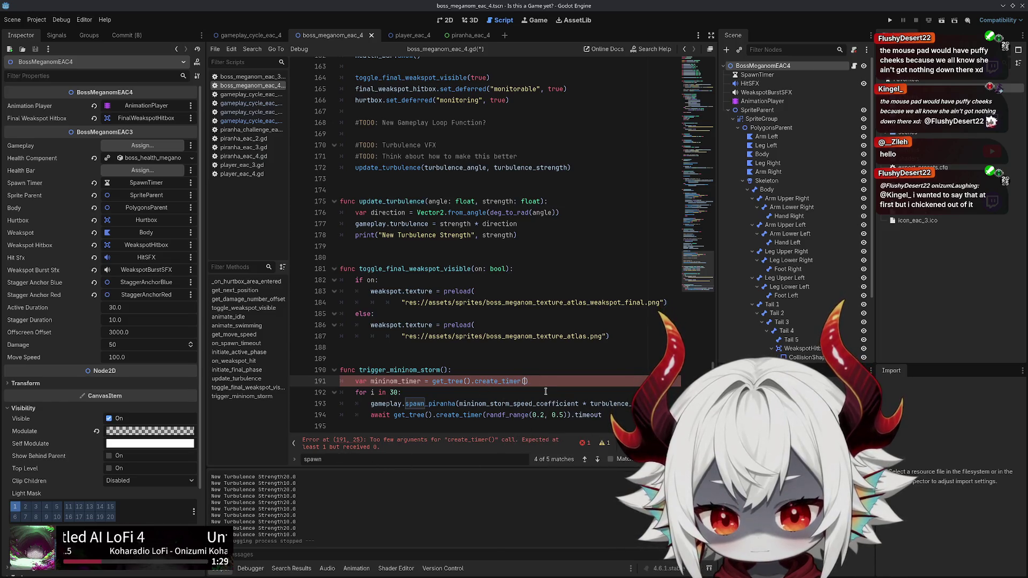
# Give create_timer 0.5 and add mininom_timer.start(randf_range(0.2, 0.5)) inside the spawn loop
pyautogui.write('0.5)')
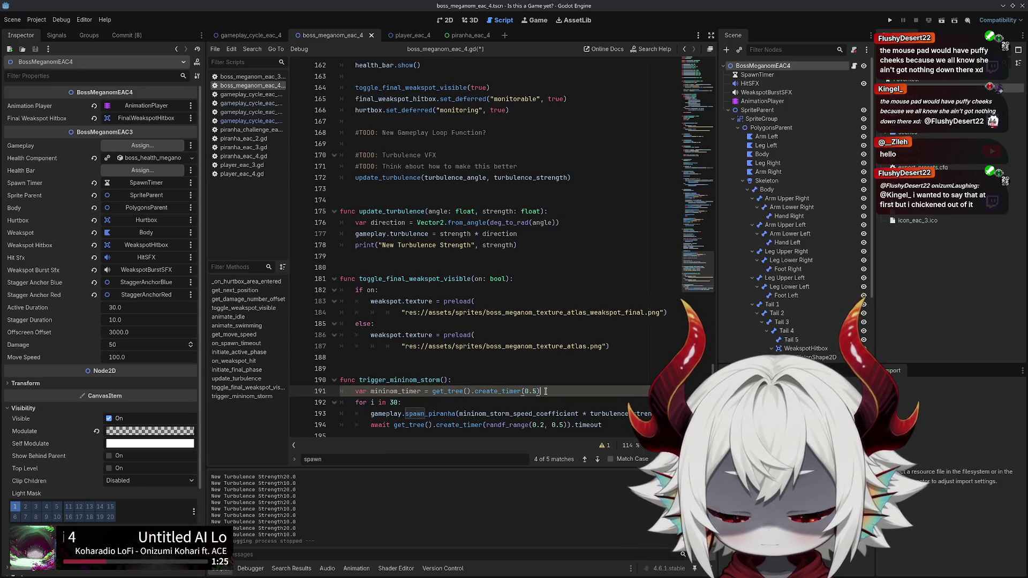
pyautogui.scroll(-1, 412, 396)
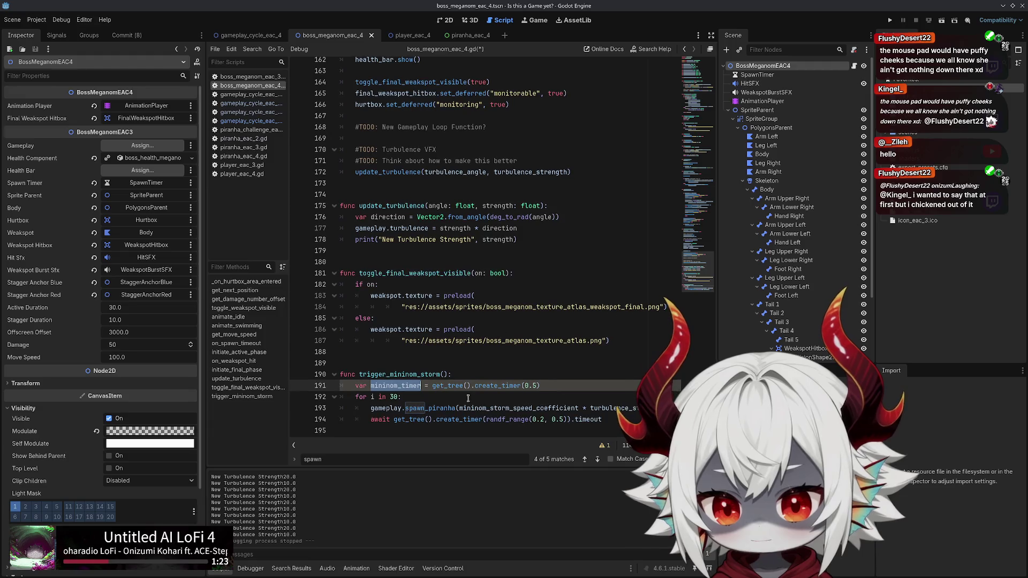
pyautogui.click(422, 399)
pyautogui.press('Return')
pyautogui.write('mininom_timer.')
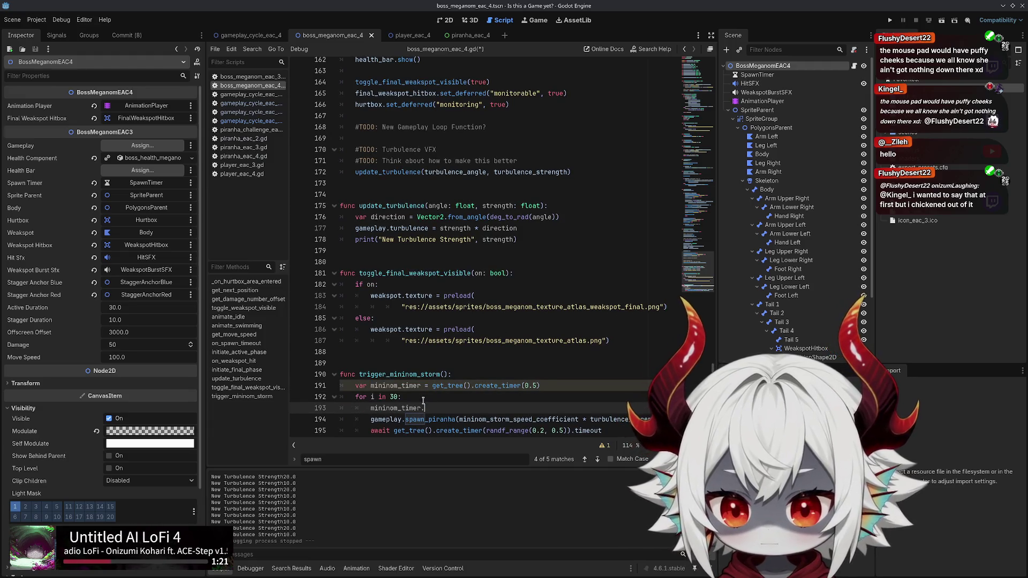
pyautogui.write('start')
pyautogui.press('Return')
pyautogui.press('Left')
pyautogui.scroll(1, 423, 401)
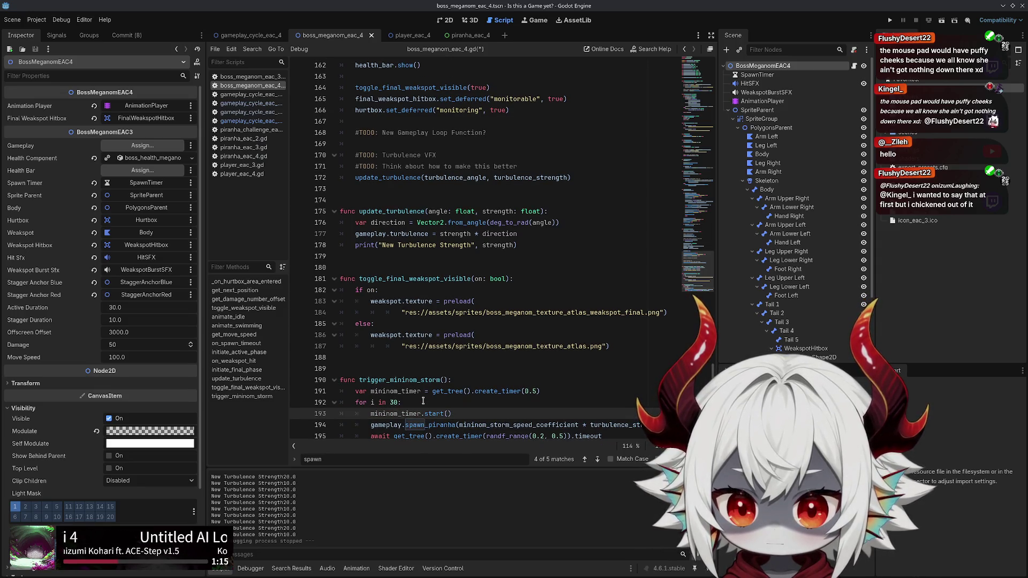
pyautogui.scroll(-1, 423, 401)
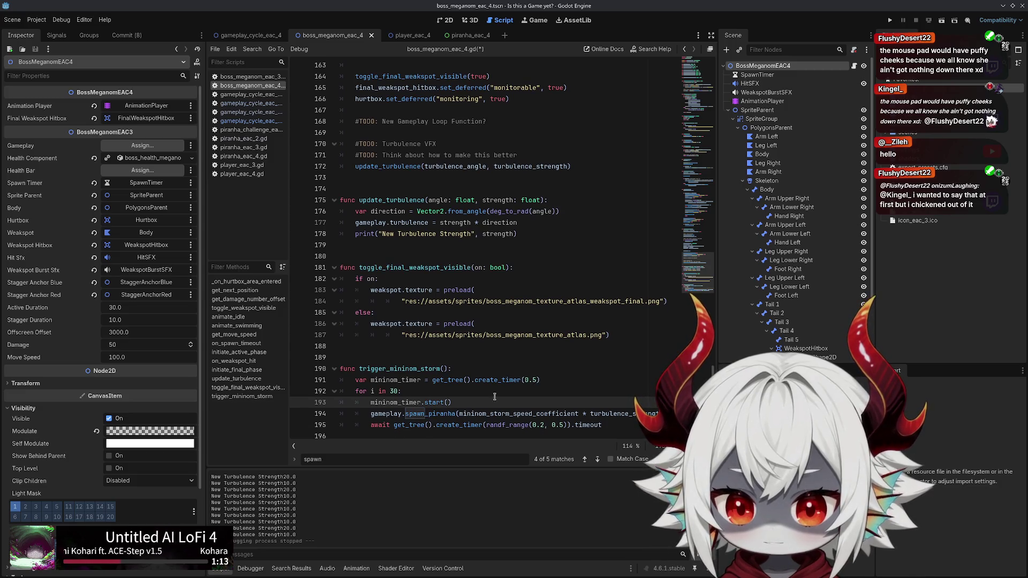
pyautogui.moveTo(453, 413)
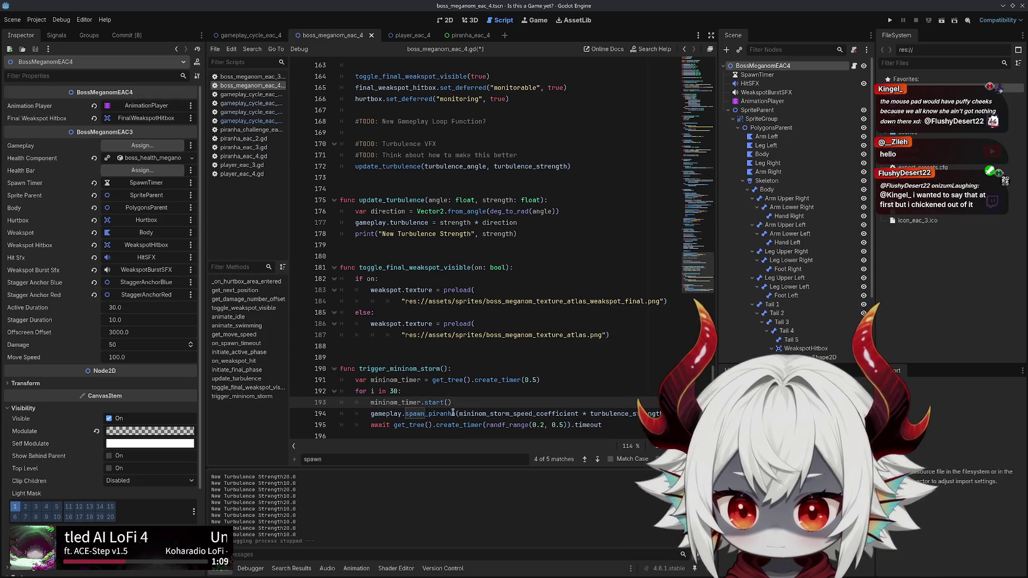
pyautogui.moveTo(485, 423); pyautogui.dragTo(567, 423)
pyautogui.hotkey('ctrl', 'c')
pyautogui.click(448, 402)
pyautogui.hotkey('ctrl', 'v')
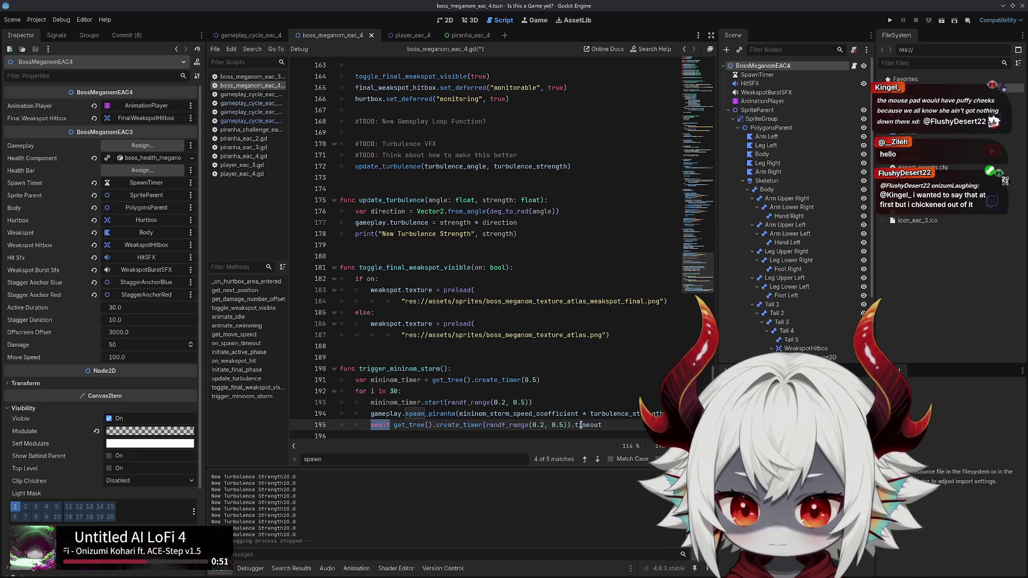
# Add an `await mininom_timer.timeout` line below the start() call
pyautogui.click(395, 427)
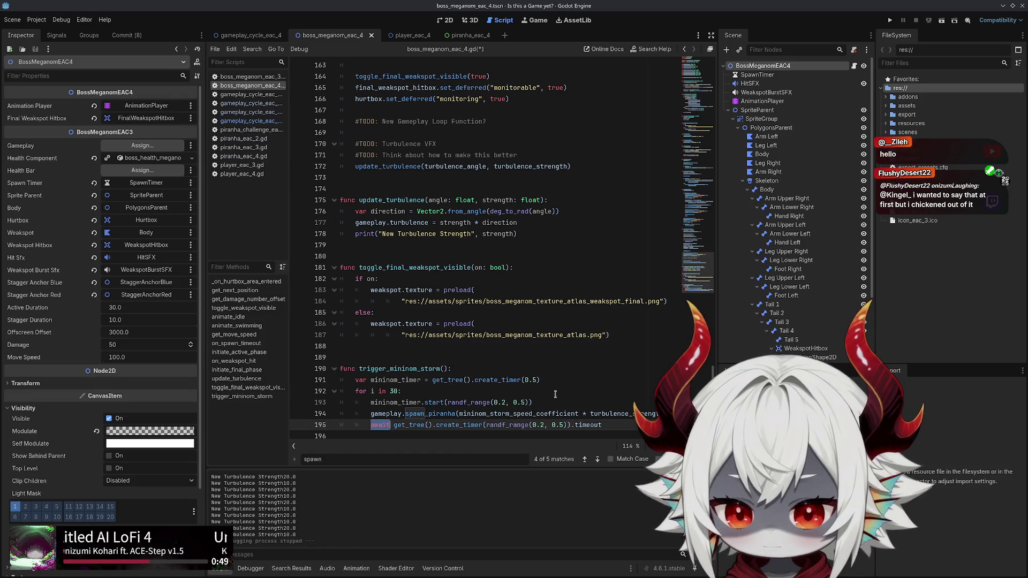
pyautogui.click(401, 402)
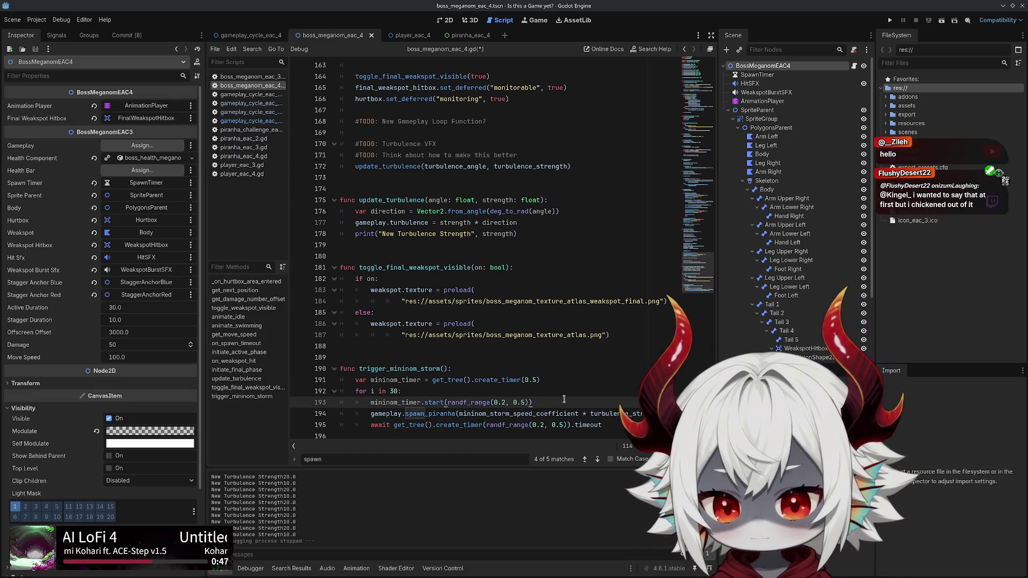
pyautogui.press('Return')
pyautogui.write('await mininom.timer')
pyautogui.press('BackSpace')
pyautogui.press('BackSpace')
pyautogui.press('BackSpace')
pyautogui.write('_timer.timeout')
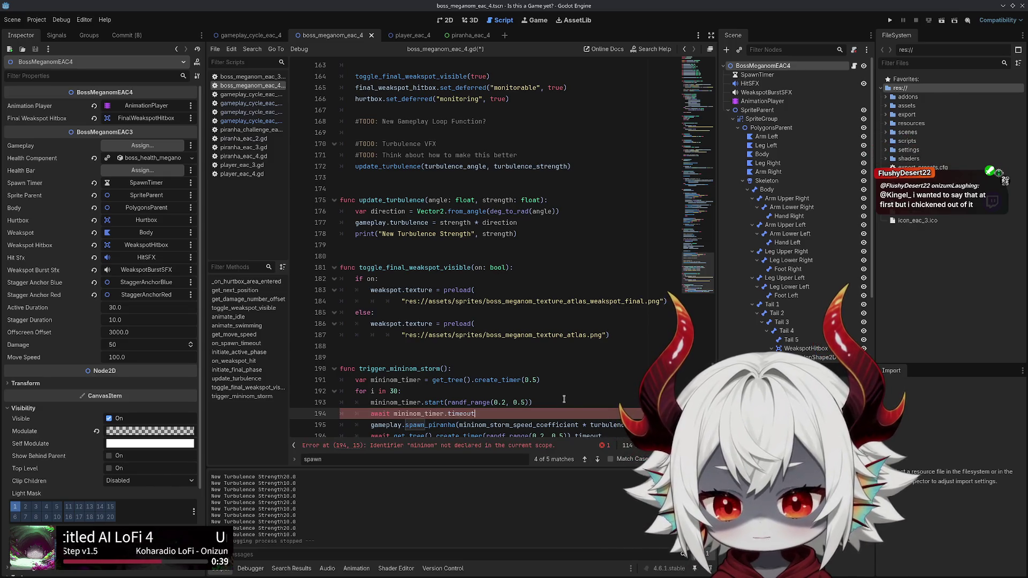
# Move spawn_piranha above the await, delete the old create_timer await line, and save
pyautogui.scroll(-1, 484, 411)
pyautogui.click(509, 414)
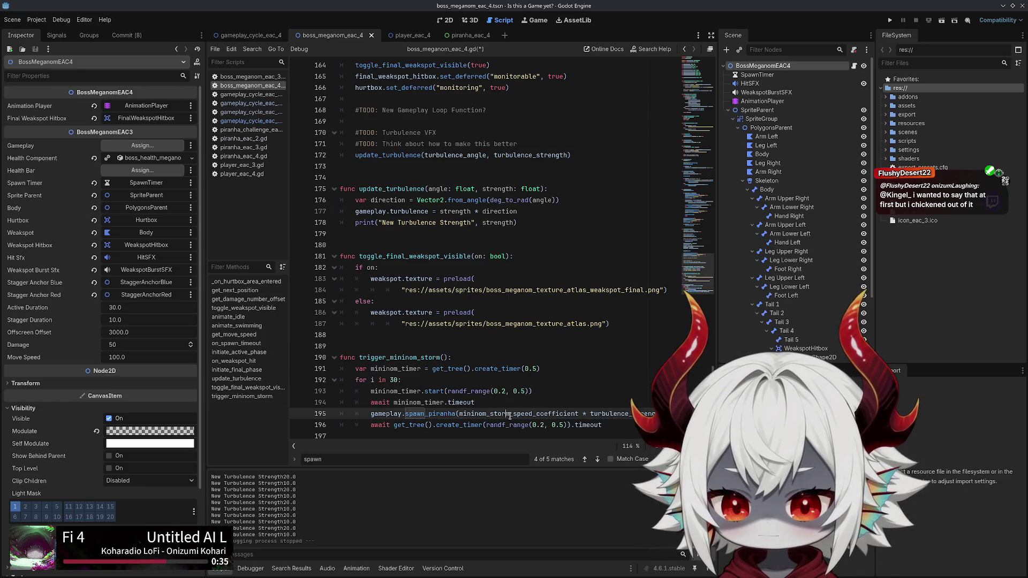
pyautogui.hotkey('alt', 'Up')
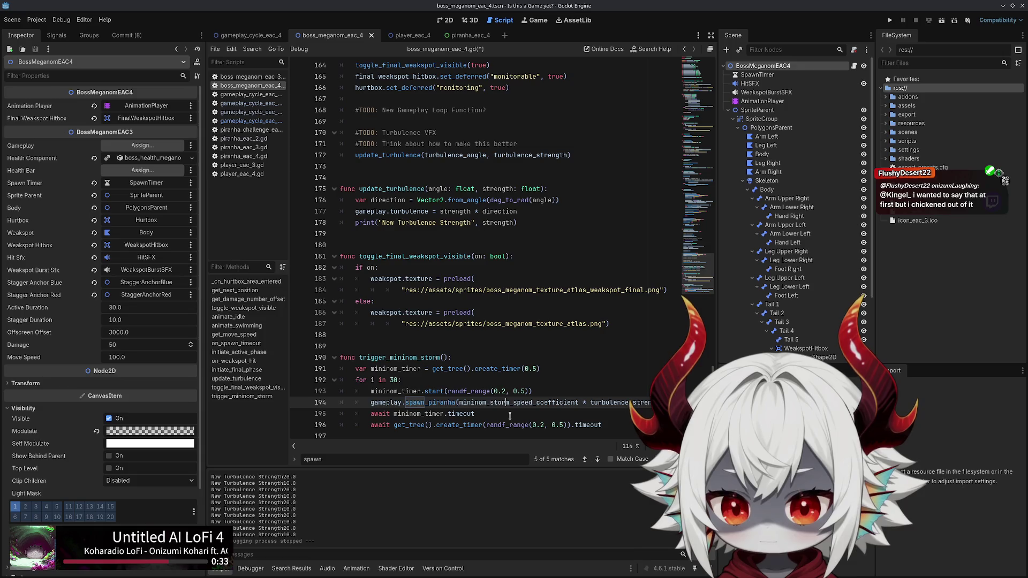
pyautogui.press('Down')
pyautogui.press('Down')
pyautogui.hotkey('shift', 'Home')
pyautogui.hotkey('shift', 'Home')
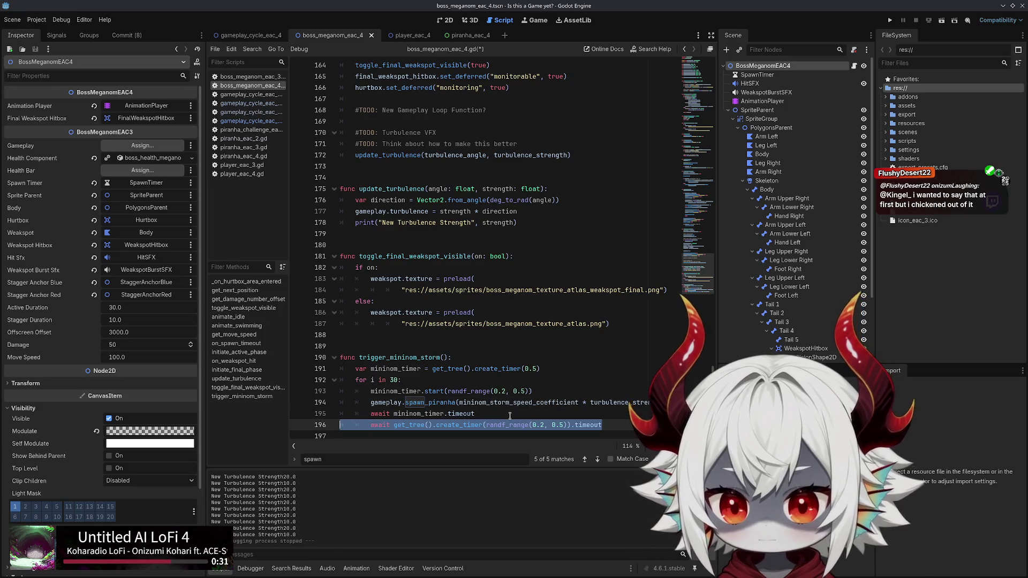
pyautogui.press('BackSpace')
pyautogui.press('BackSpace')
pyautogui.press('Down')
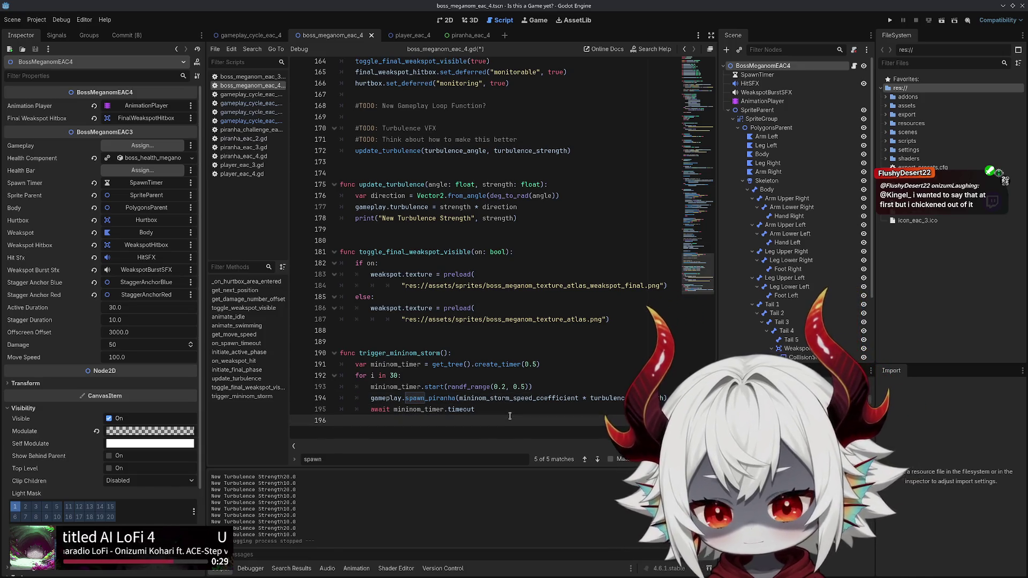
pyautogui.press('Up')
pyautogui.press('Up')
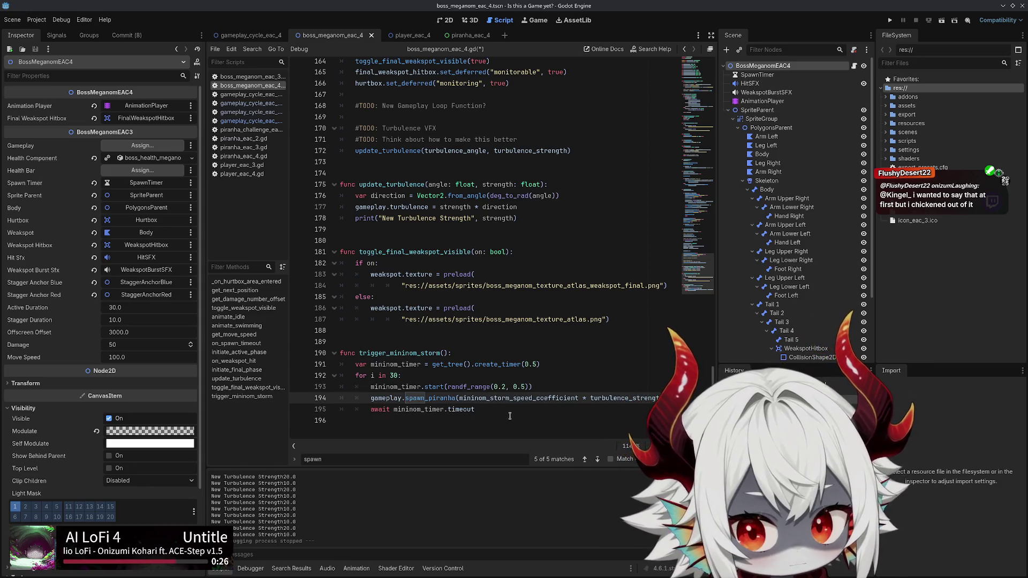
pyautogui.press('Up')
pyautogui.press('Up')
pyautogui.hotkey('ctrl', 's')
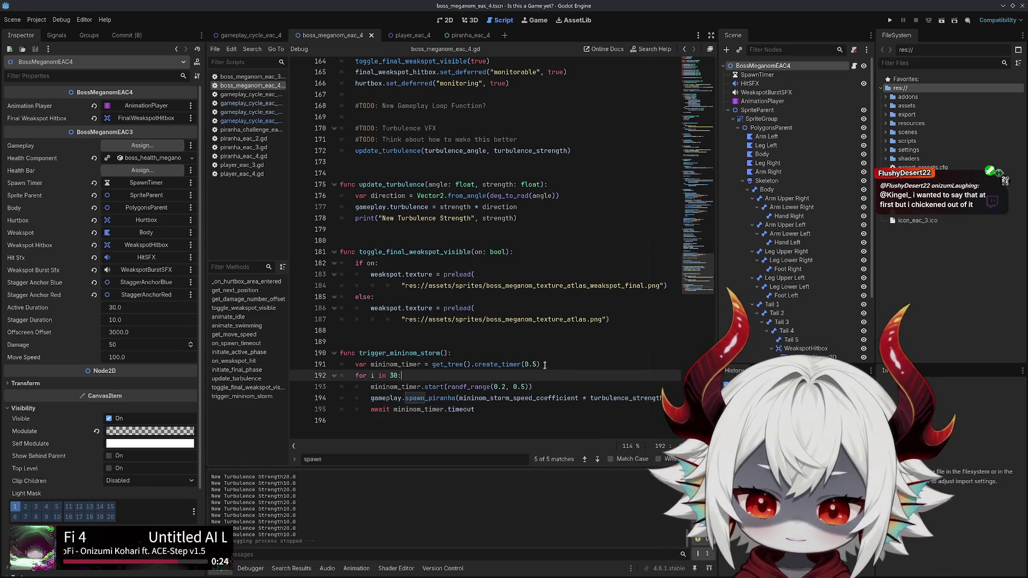
# Change the timer's wait from 0.5 to 0 and move the timer restart to the loop's end
pyautogui.click(537, 364)
pyautogui.press('BackSpace')
pyautogui.press('BackSpace')
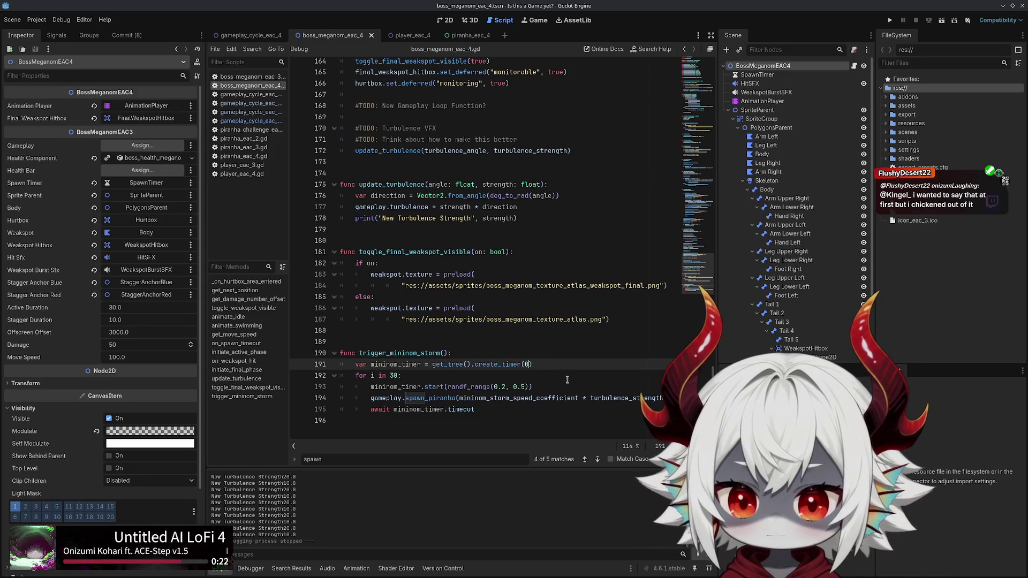
pyautogui.click(546, 386)
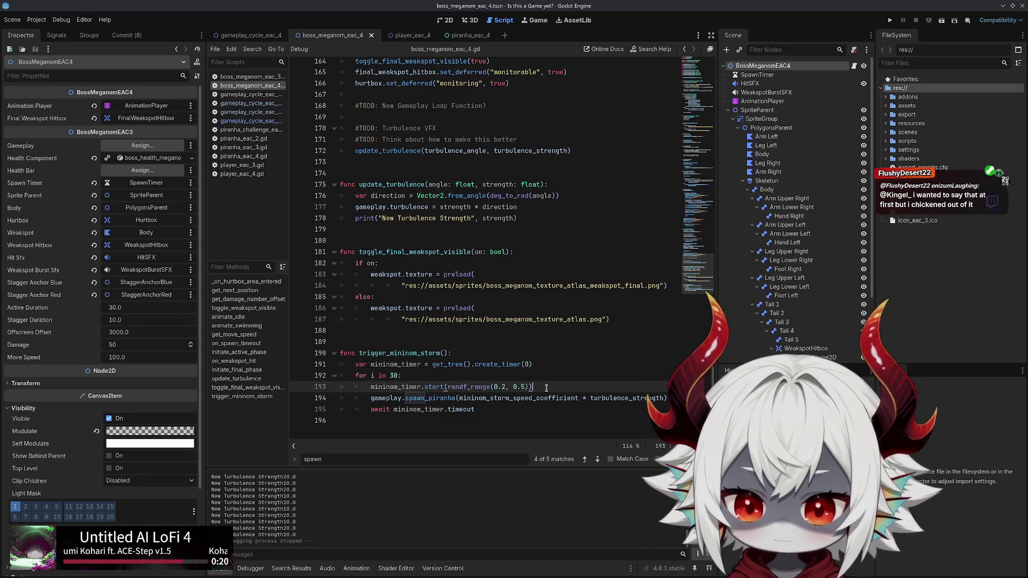
pyautogui.hotkey('alt', 'Down')
pyautogui.hotkey('alt', 'Down')
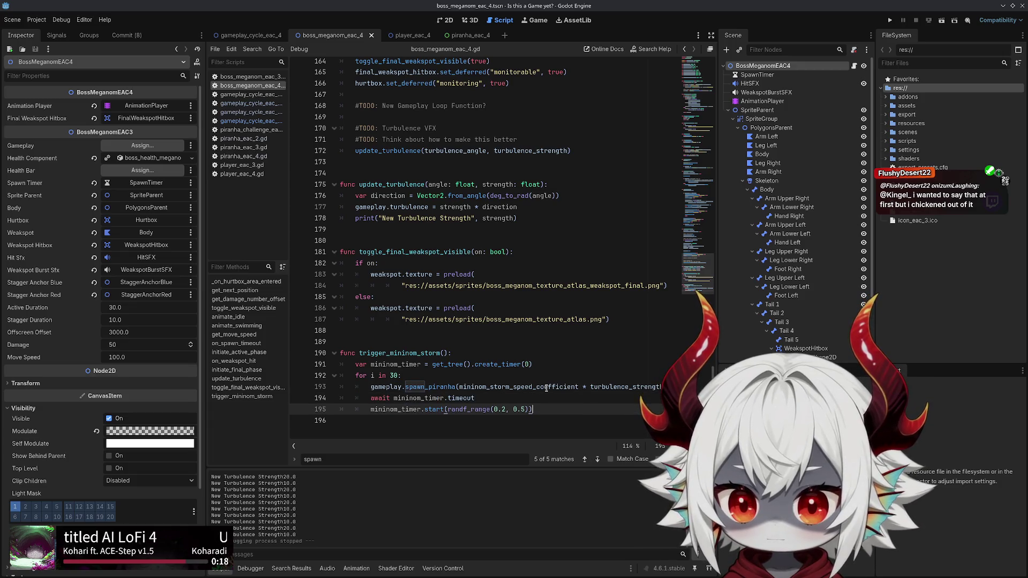
pyautogui.doubleClick(461, 397)
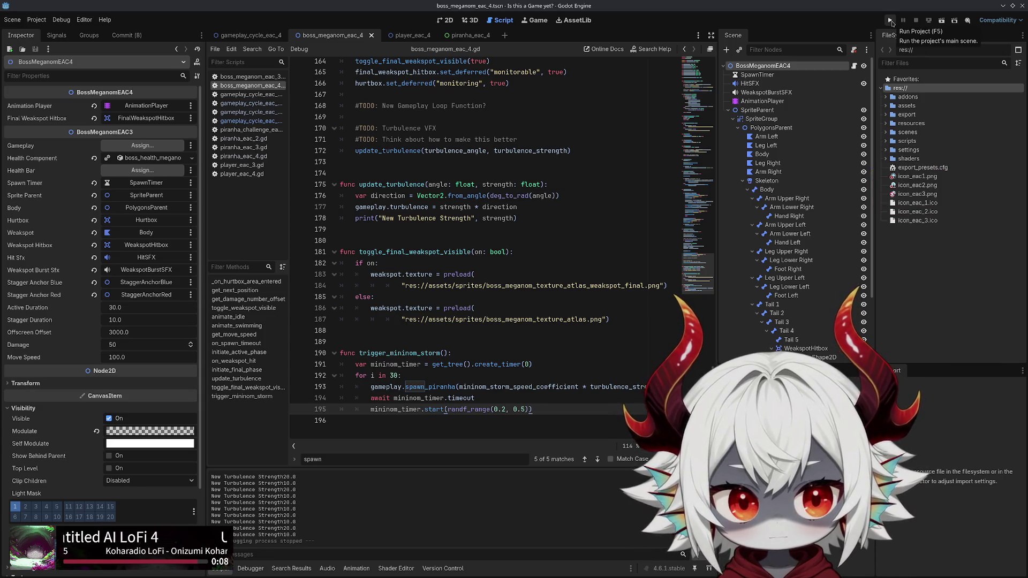
# Run the project, answer Yes, and start a game from the title menu
pyautogui.click(890, 20)
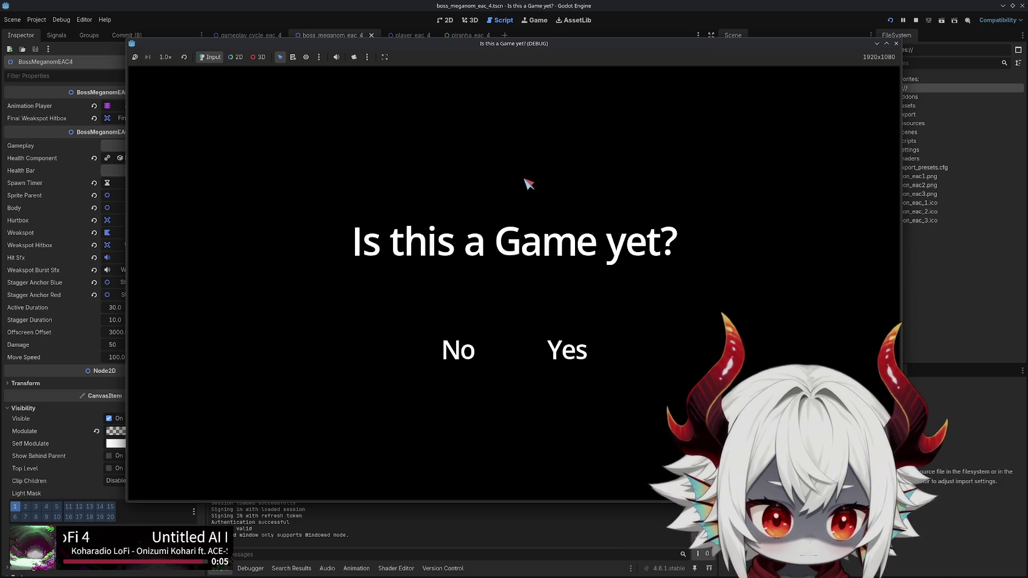
pyautogui.click(563, 351)
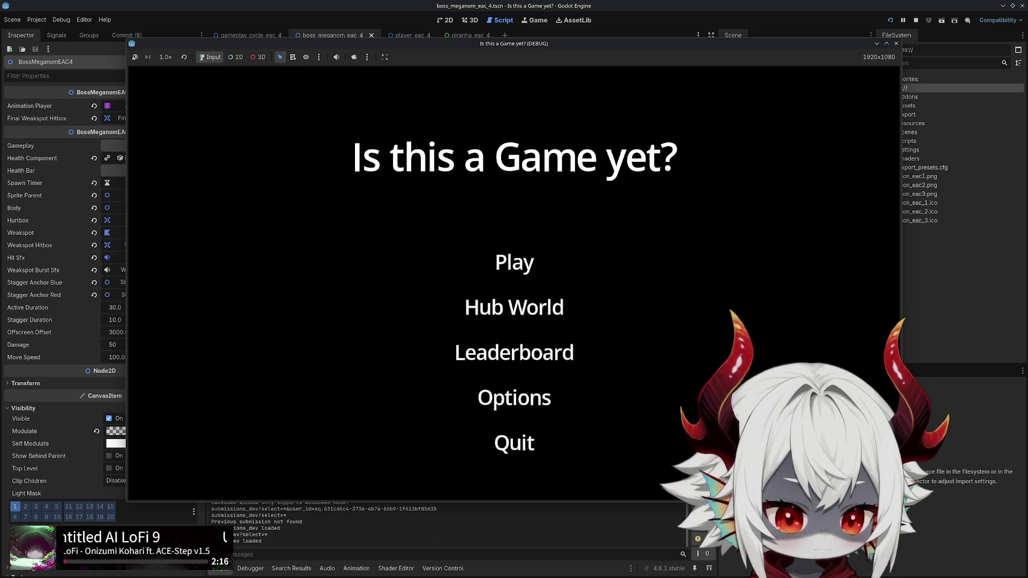
pyautogui.click(513, 421)
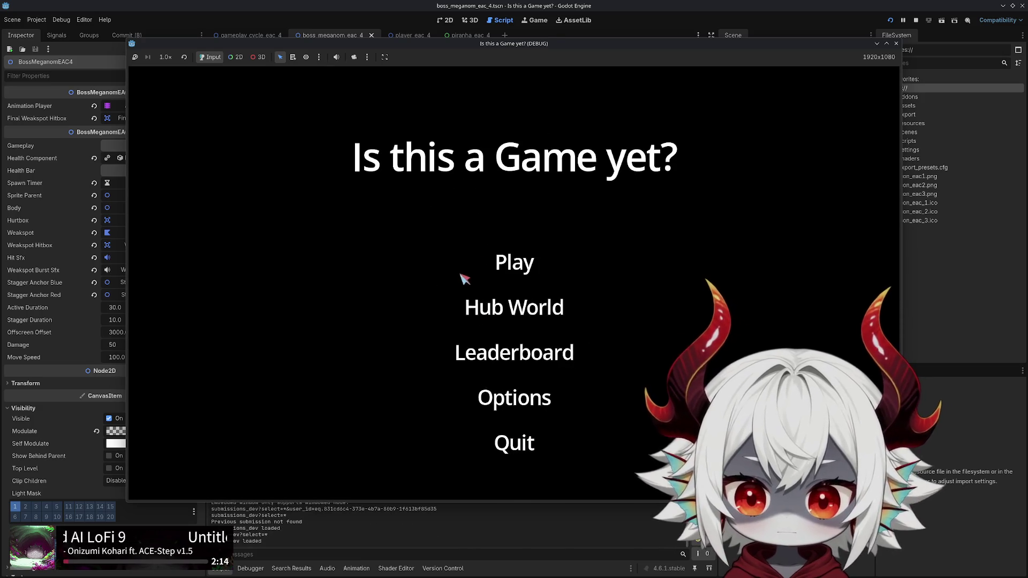
pyautogui.click(513, 270)
# Steer the ship with WASD to pop bubbles until the debugger breaks, then stop the game
pyautogui.press('d')
pyautogui.press('a')
pyautogui.press('d')
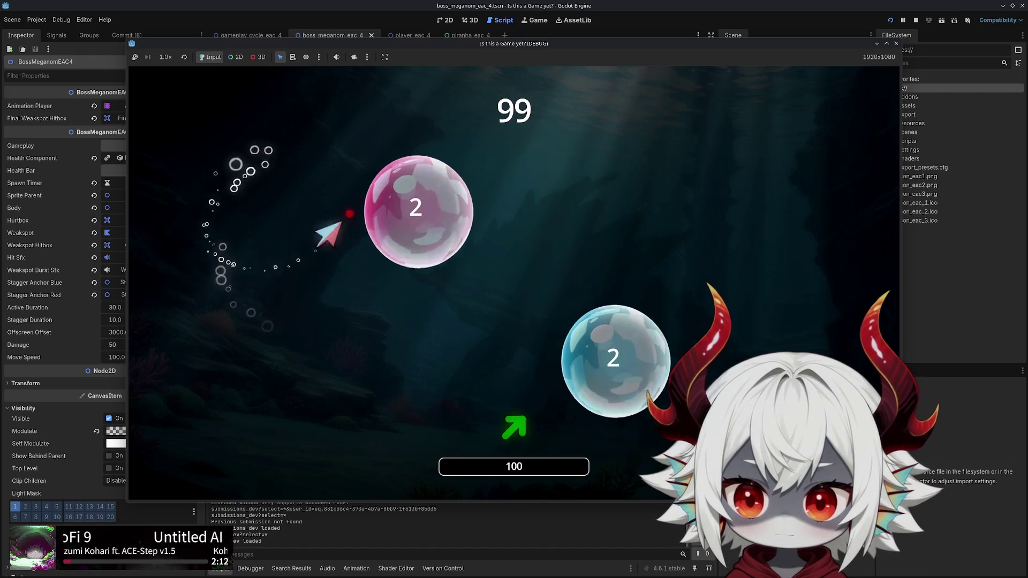
pyautogui.press('s')
pyautogui.press('a')
pyautogui.press('w')
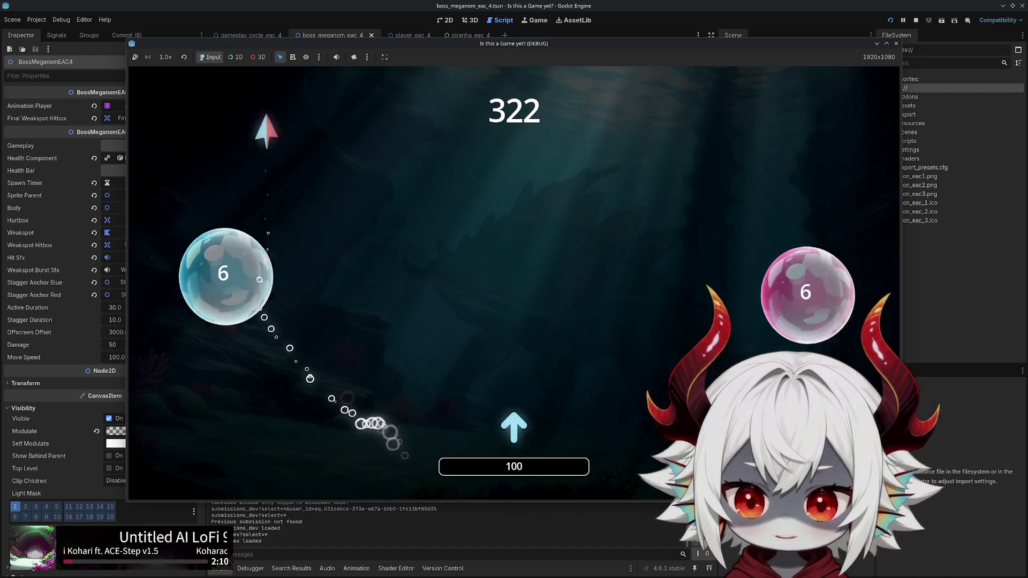
pyautogui.press('s')
pyautogui.press('w')
pyautogui.press('s')
pyautogui.press('w')
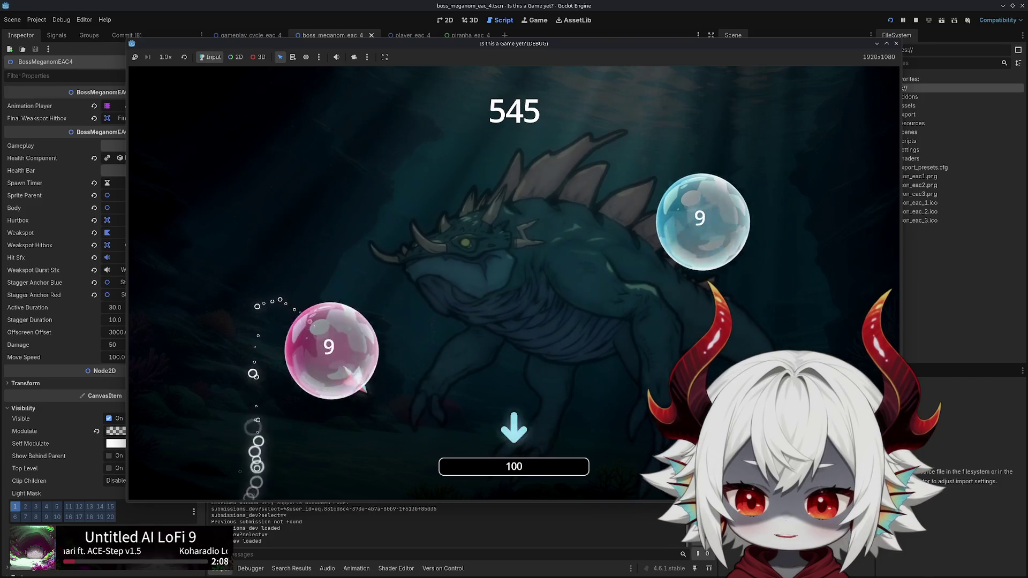
pyautogui.press('a')
pyautogui.press('s')
pyautogui.press('w')
pyautogui.press('s')
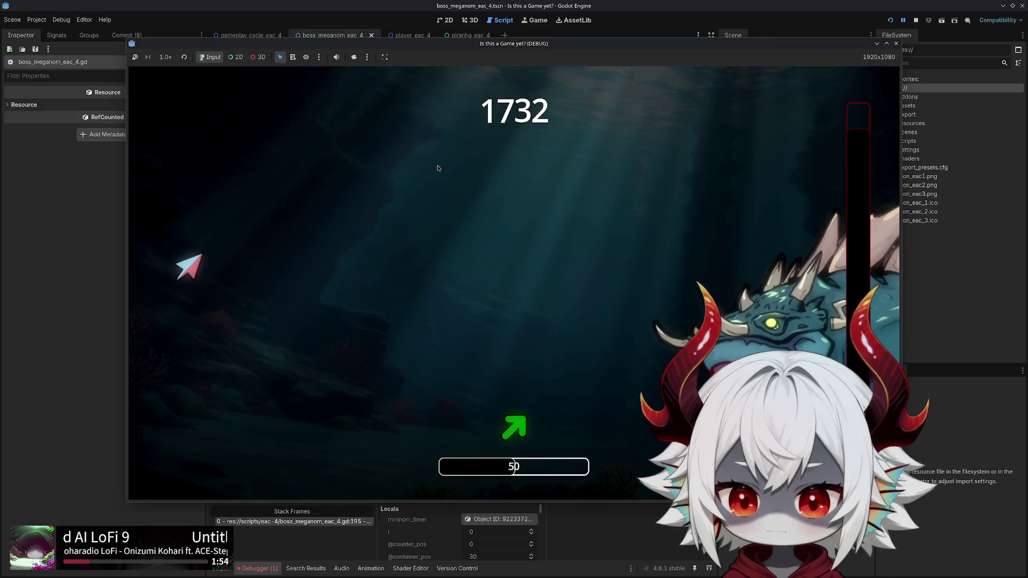
pyautogui.click(896, 43)
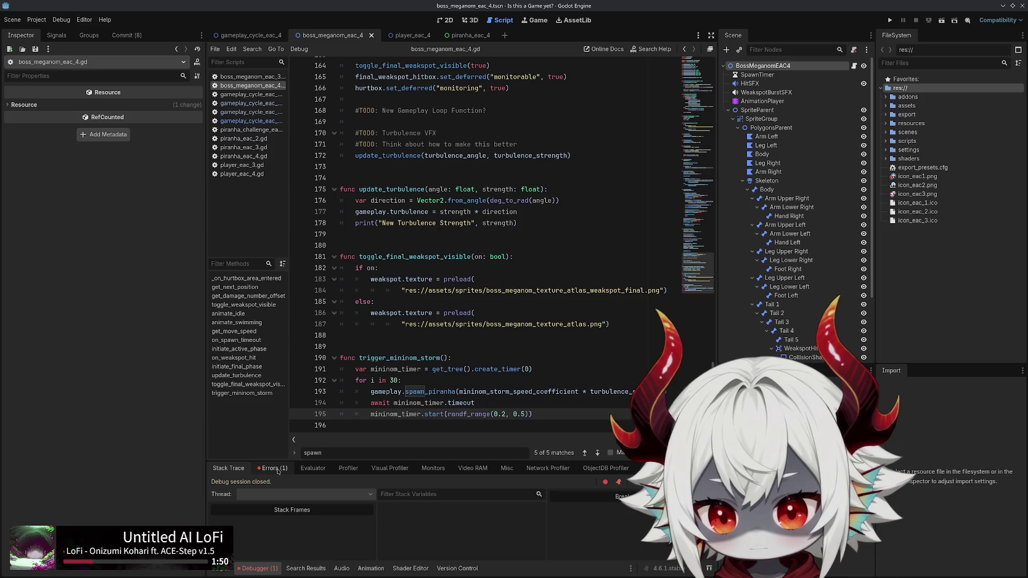
# Review the Errors list and try adding a mininom_timer.start call inside the loop
pyautogui.click(272, 468)
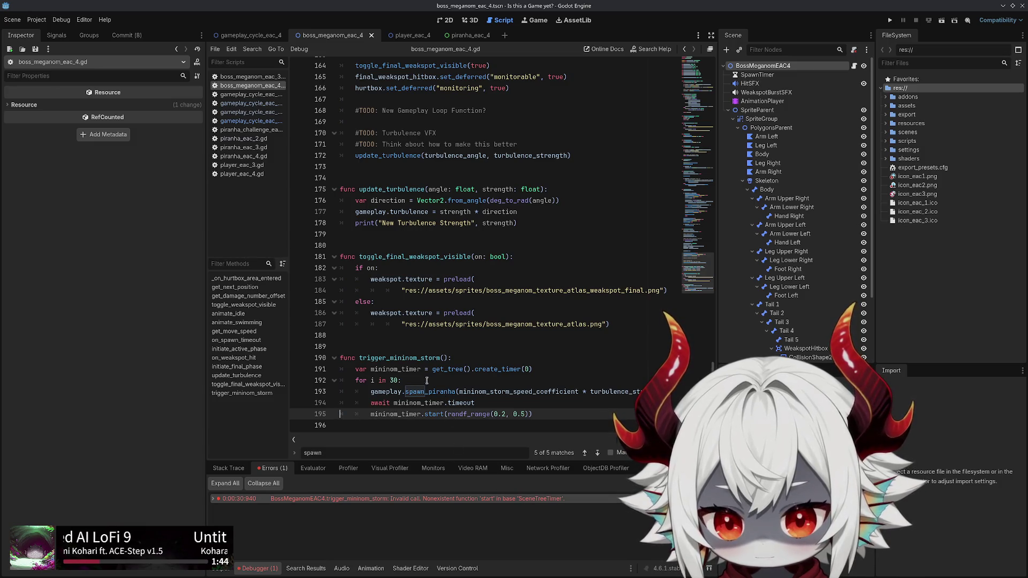
pyautogui.doubleClick(419, 402)
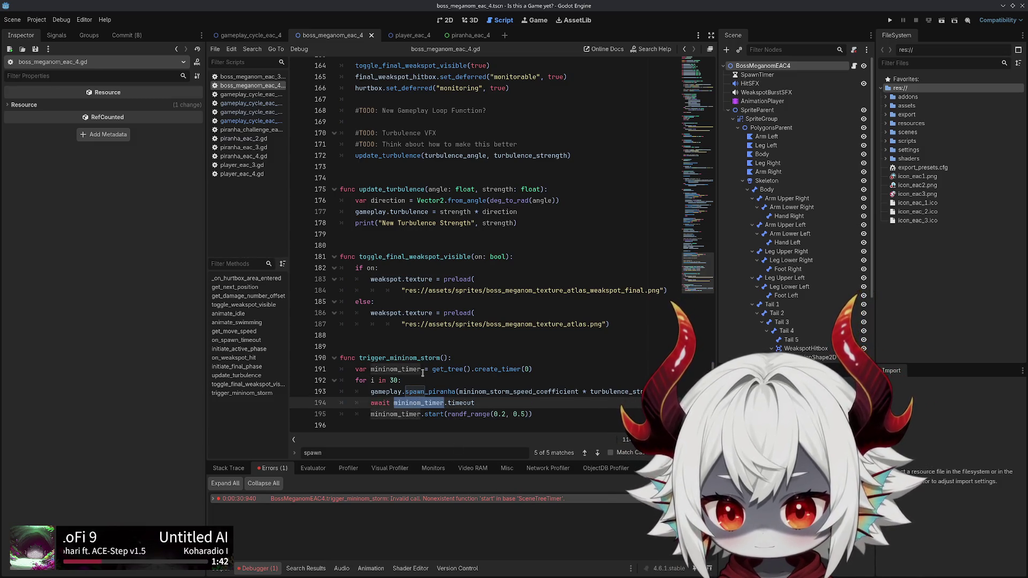
pyautogui.hotkey('ctrl', 'c')
pyautogui.click(427, 380)
pyautogui.press('Return')
pyautogui.hotkey('ctrl', 'v')
pyautogui.write('.')
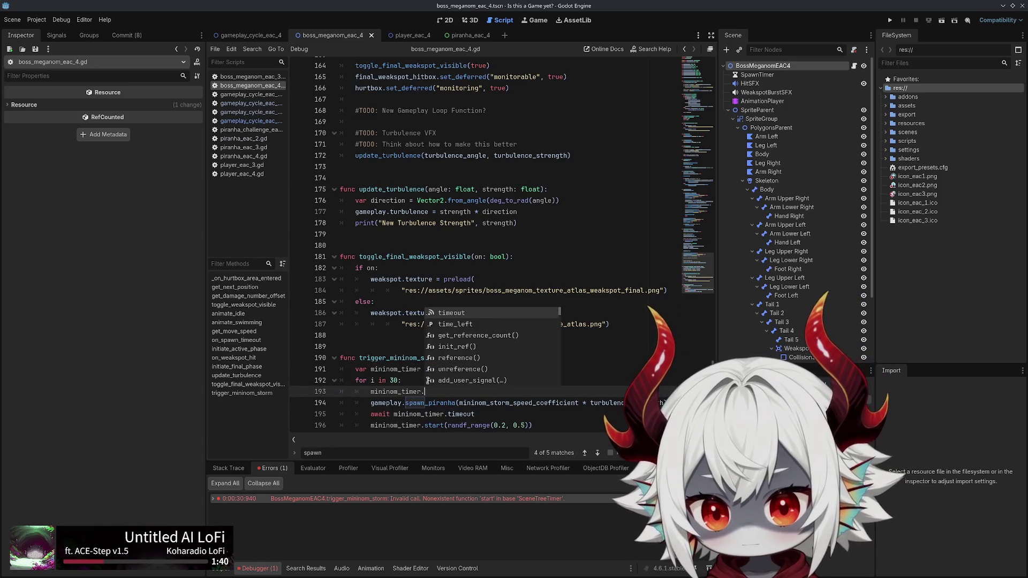
pyautogui.press('Down')
pyautogui.press('Down')
pyautogui.press('Down')
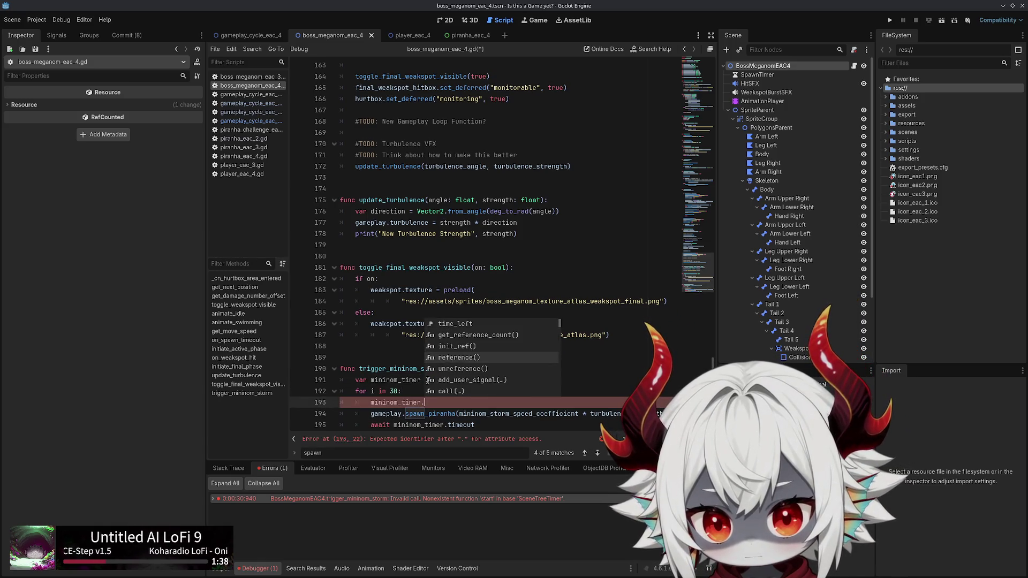
pyautogui.press('Down')
pyautogui.press('Down')
pyautogui.press('Down')
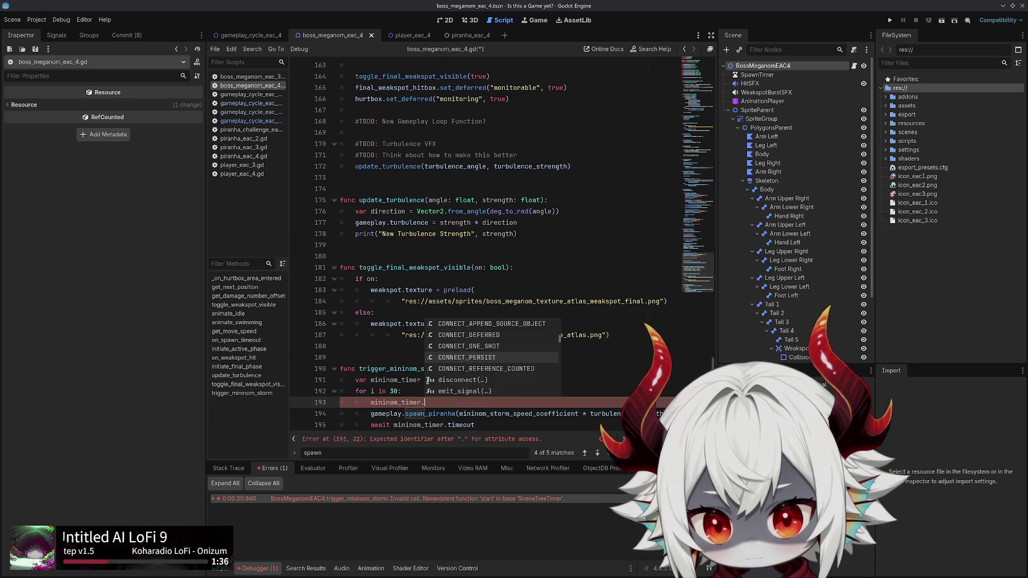
pyautogui.write('start')
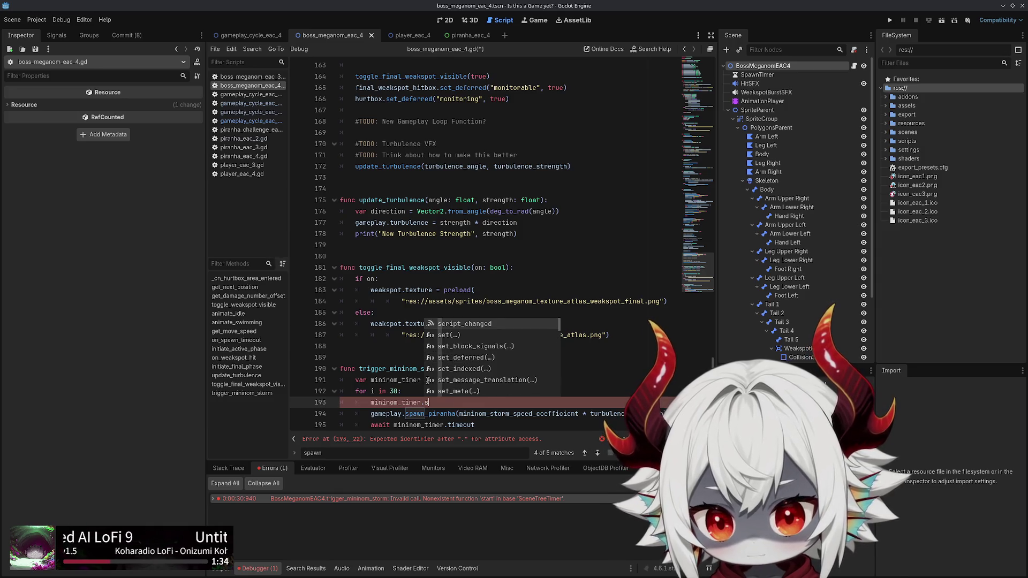
# Undo back to awaiting get_tree().create_timer(randf_range(0.2, 0.5)).timeout and save the script
pyautogui.hotkey('ctrl', 'z')
pyautogui.hotkey('ctrl', 'z')
pyautogui.hotkey('ctrl', 'z')
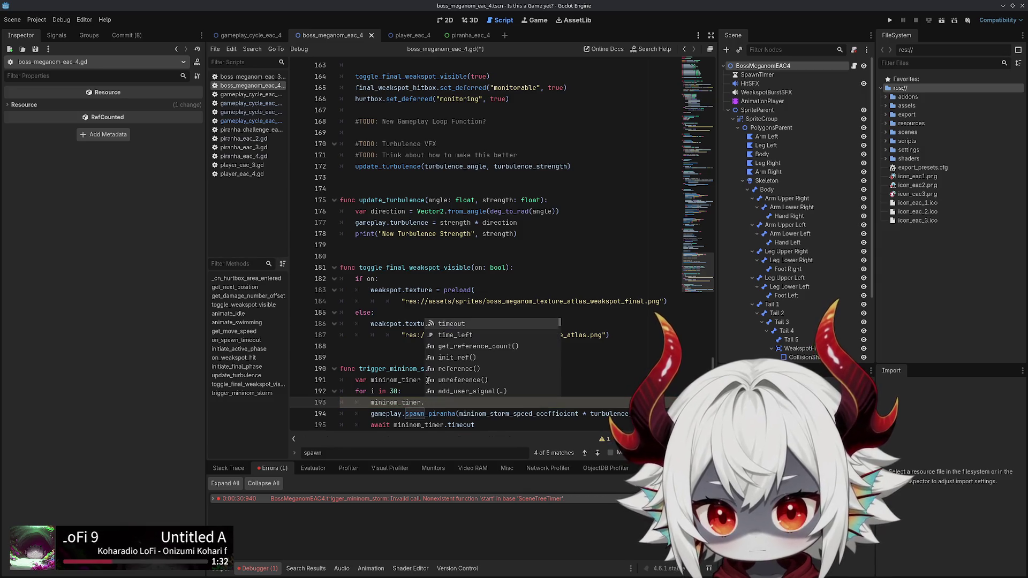
pyautogui.hotkey('ctrl', 'z')
pyautogui.hotkey('ctrl', 'z')
pyautogui.hotkey('ctrl', 'z')
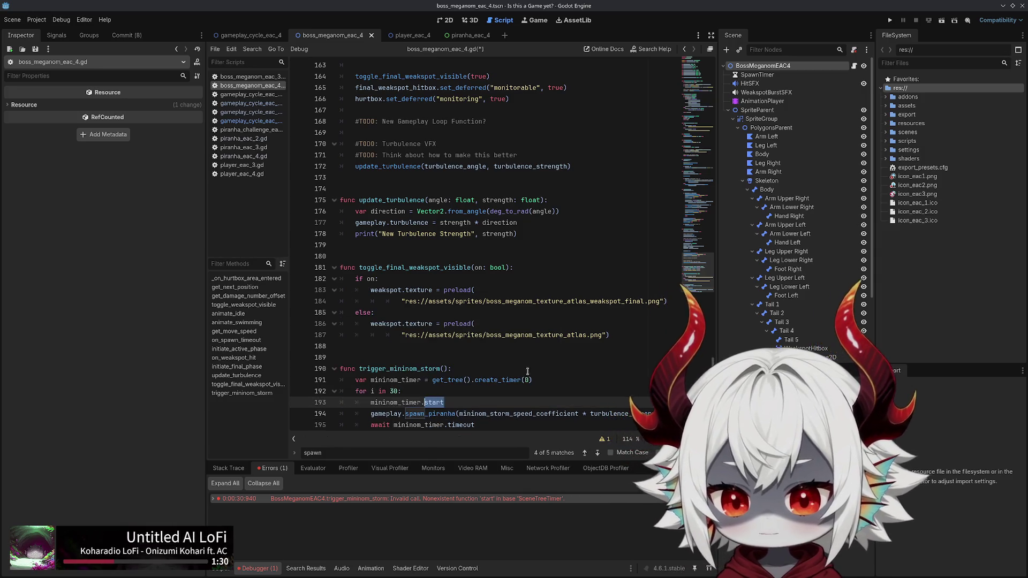
pyautogui.hotkey('ctrl', 'z')
pyautogui.hotkey('ctrl', 'z')
pyautogui.hotkey('ctrl', 'z')
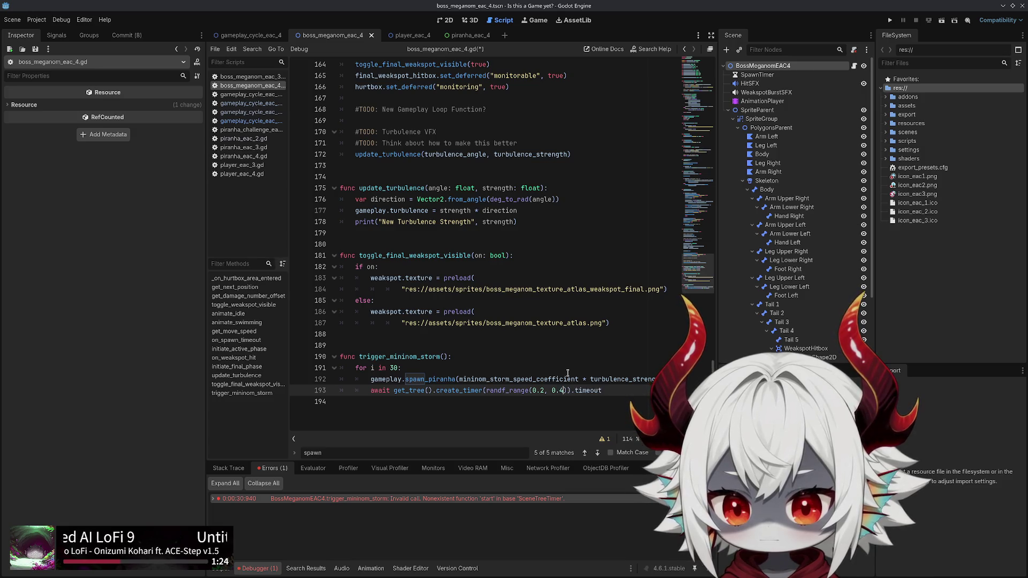
pyautogui.write('5)')
pyautogui.hotkey('ctrl', 's')
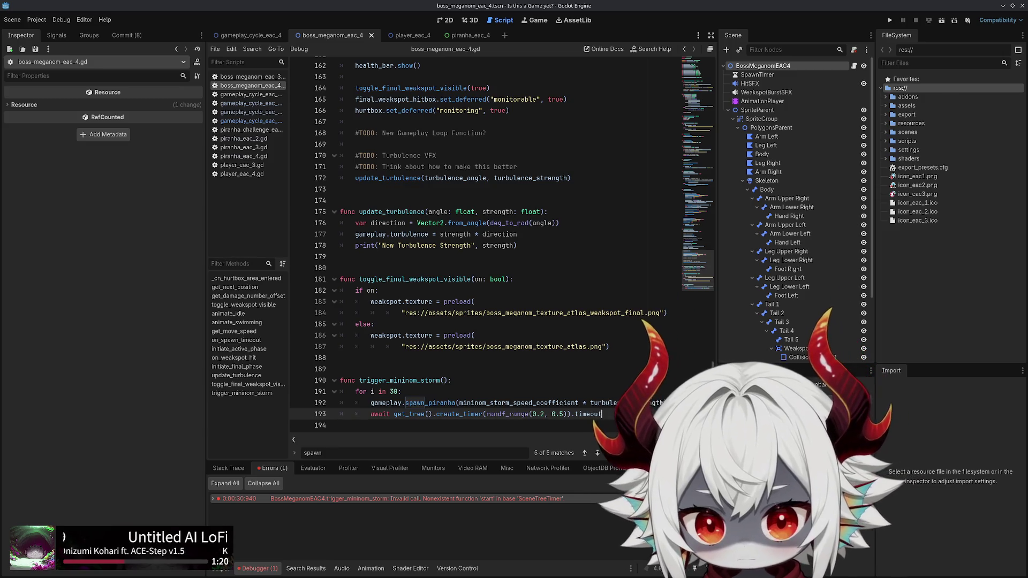
pyautogui.click(457, 403)
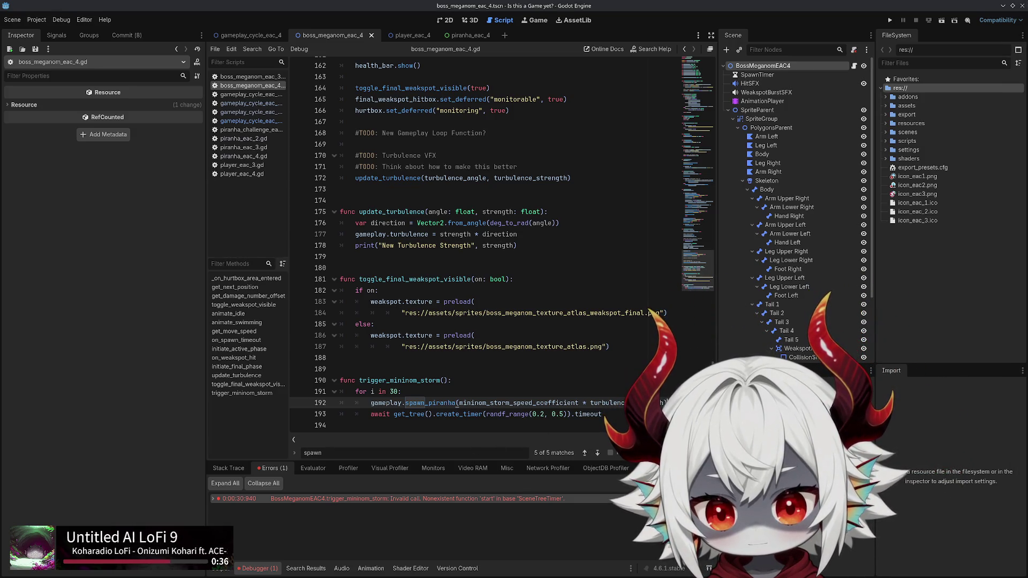
# Add `while gameplay.pause_overlay.visible:` after the spawn call, indent its empty body, and select the await line
pyautogui.press('Return')
pyautogui.write('while')
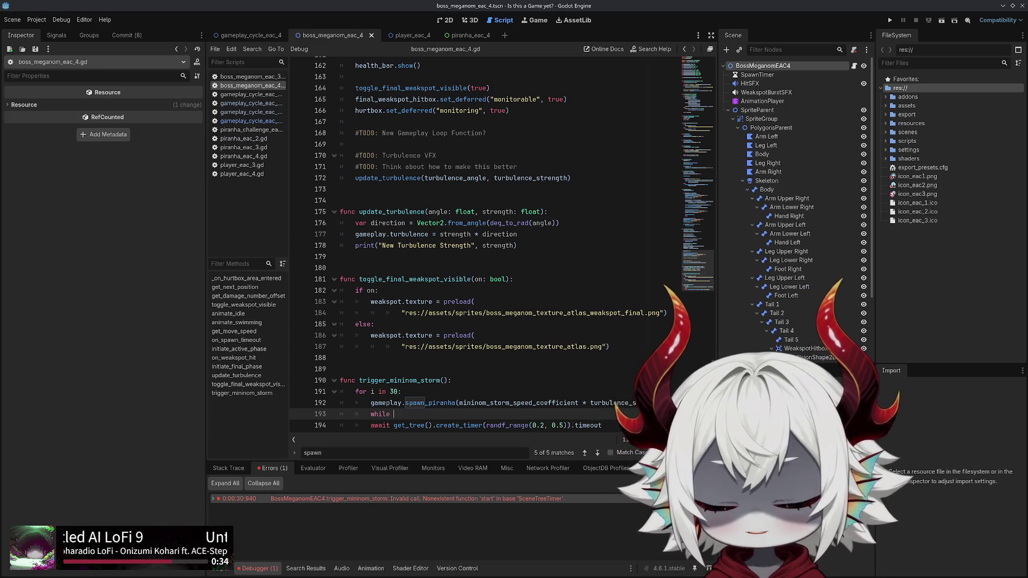
pyautogui.write(' gamepl')
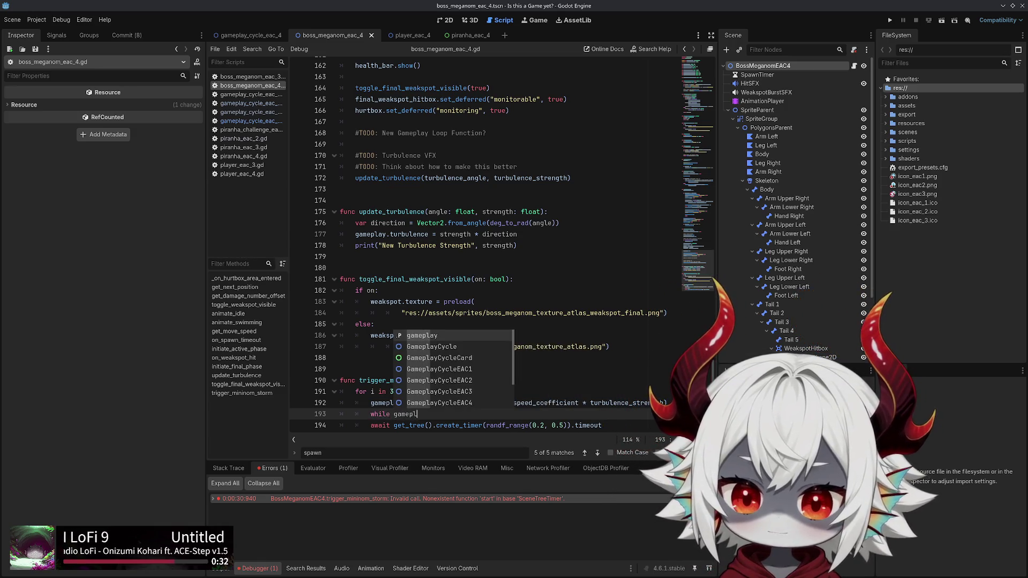
pyautogui.write('ay.paused')
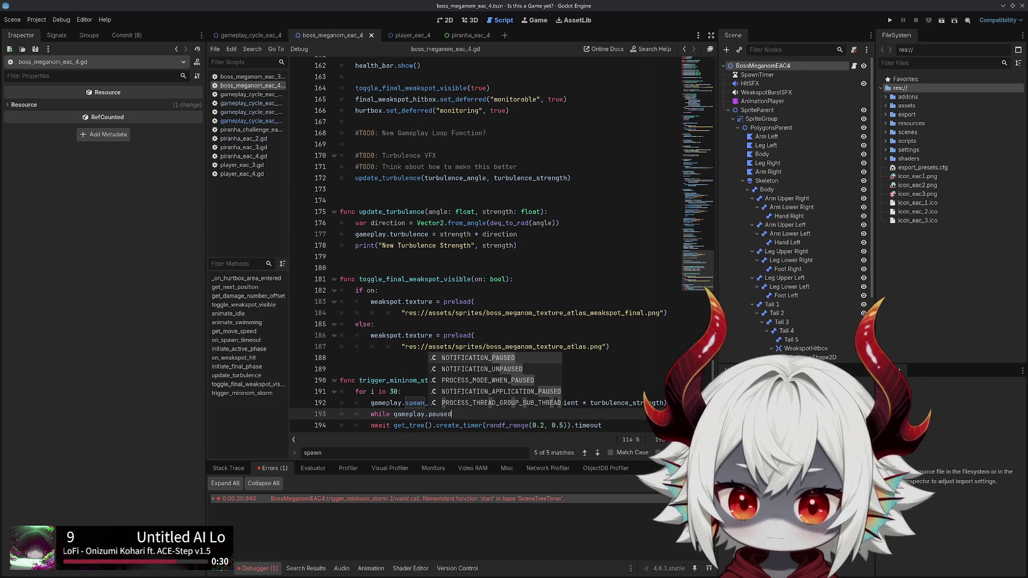
pyautogui.press('BackSpace')
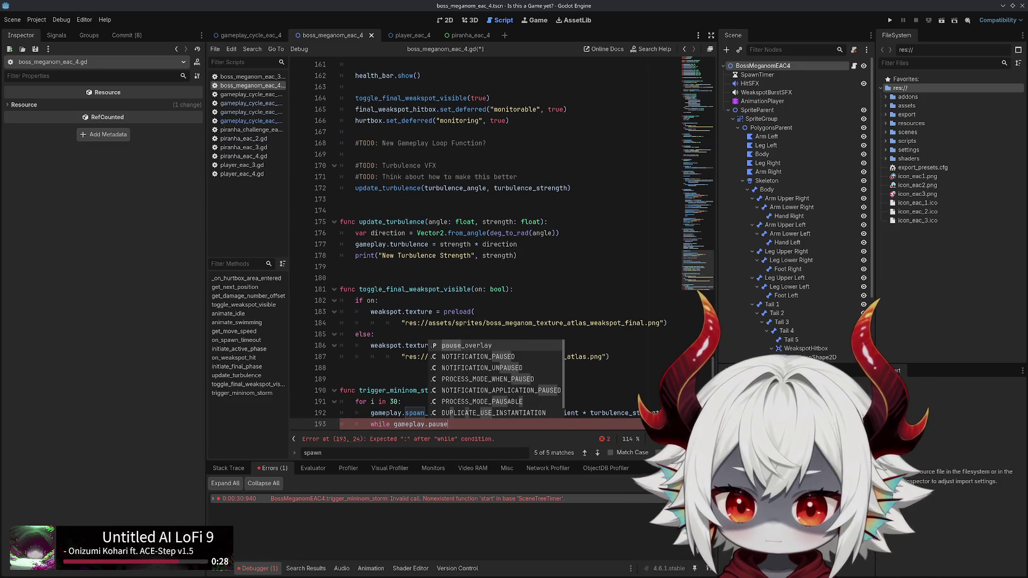
pyautogui.press('Escape')
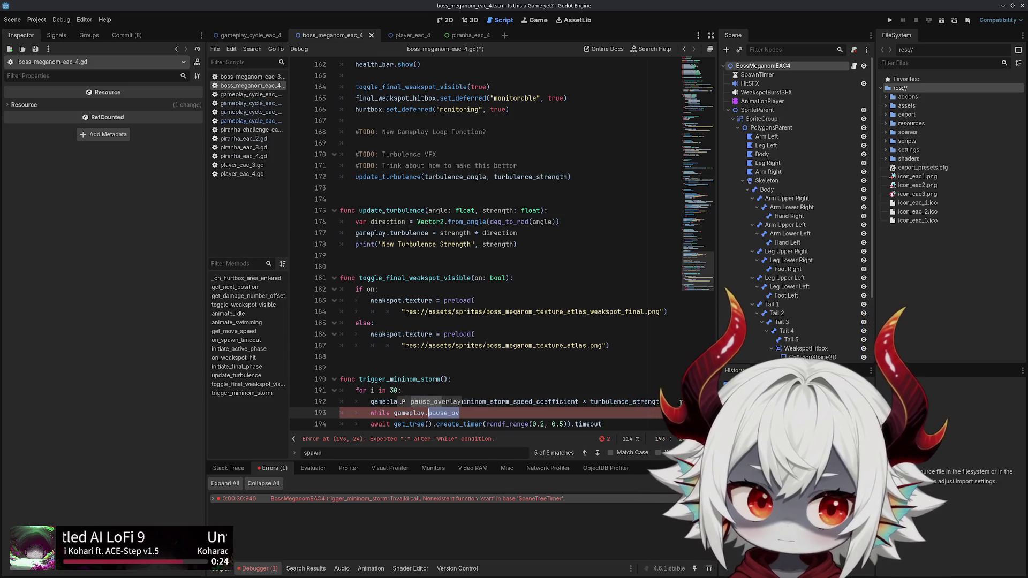
pyautogui.write('_ov')
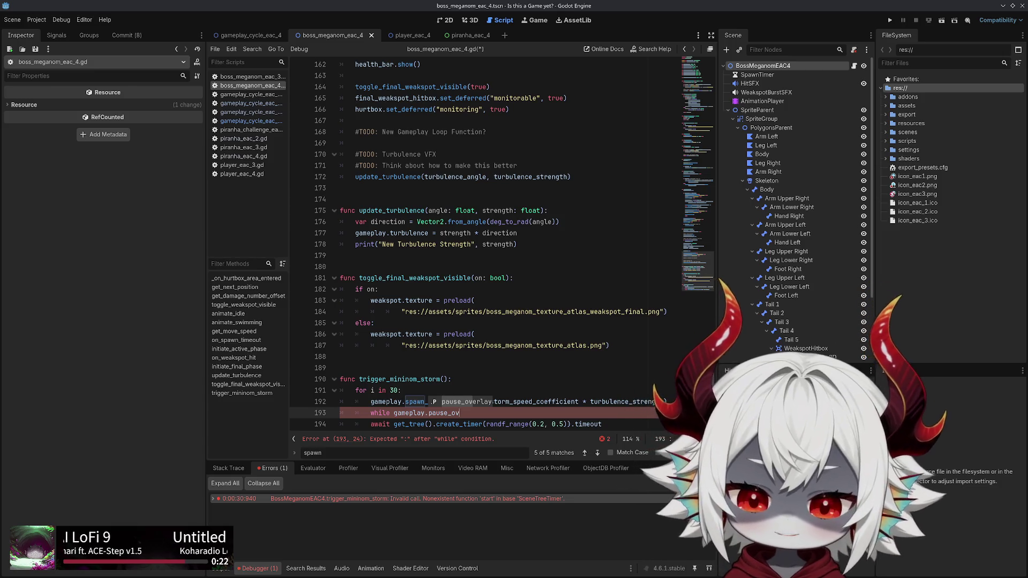
pyautogui.write('erlay')
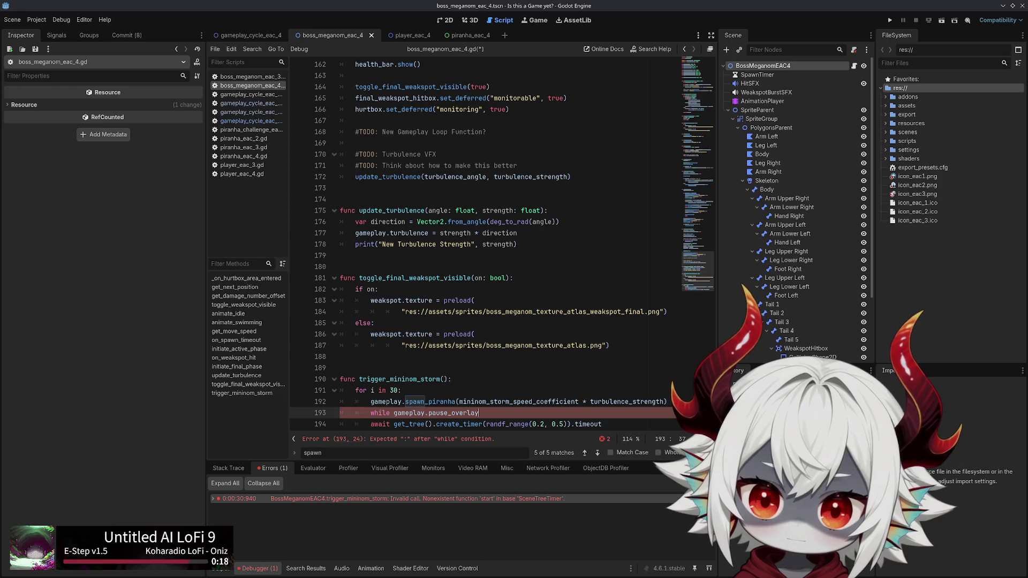
pyautogui.write('.visible:')
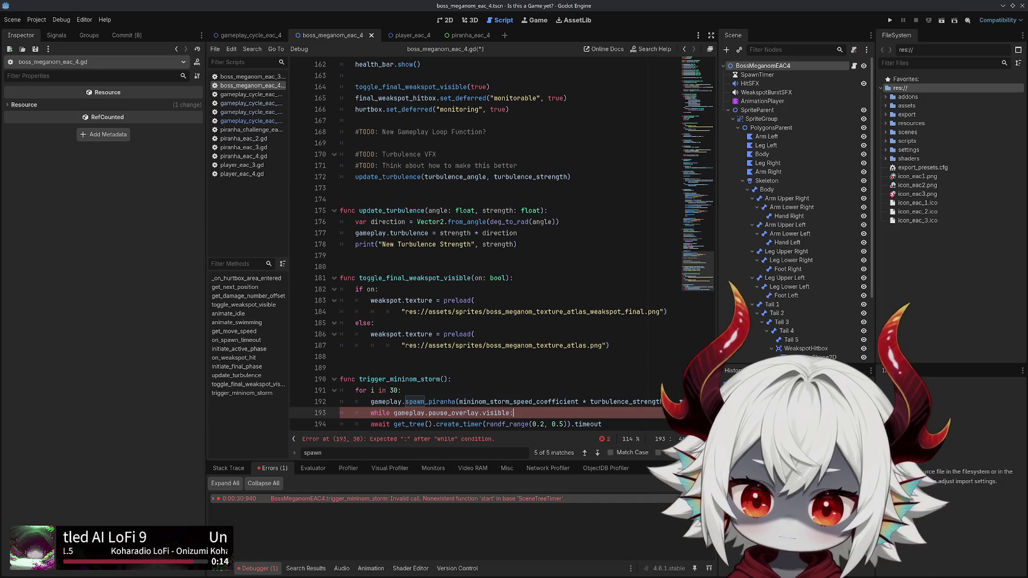
pyautogui.press('Return')
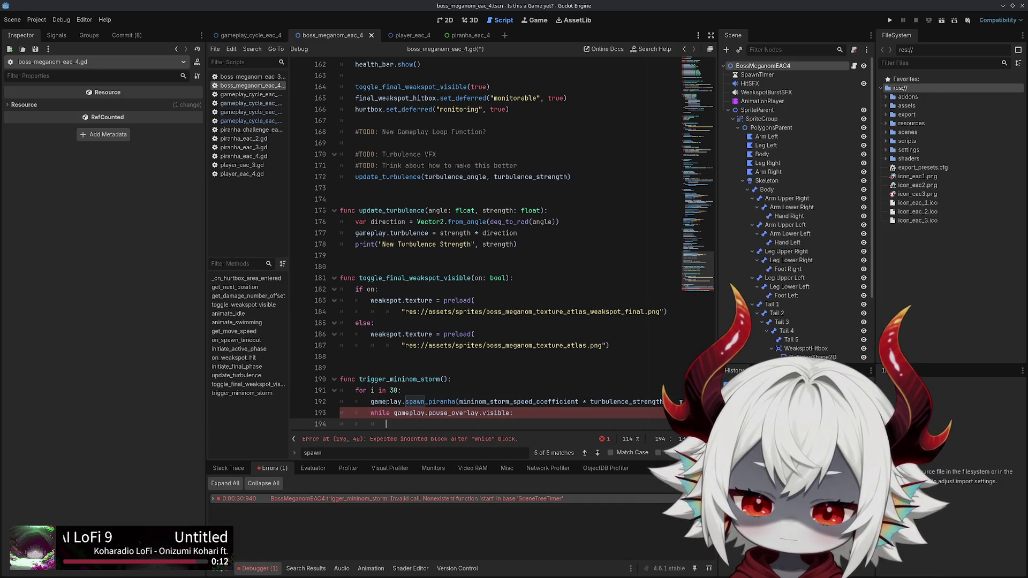
pyautogui.press('Tab')
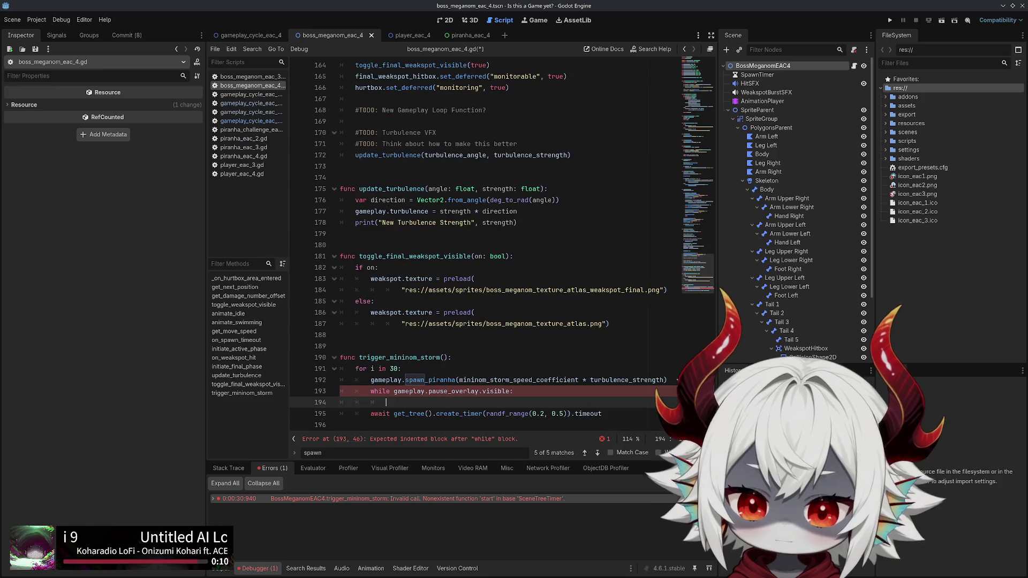
pyautogui.moveTo(621, 411); pyautogui.dragTo(369, 414)
pyautogui.hotkey('ctrl', 'c')
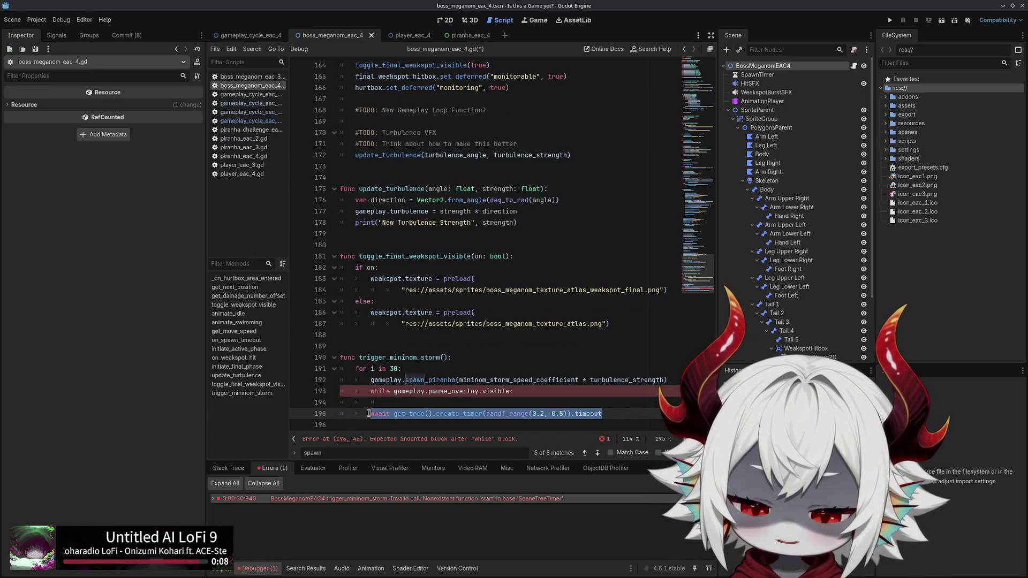
# Paste the timer await into the while loop and change its delay to create_timer(0.1)
pyautogui.click(537, 402)
pyautogui.hotkey('ctrl', 'v')
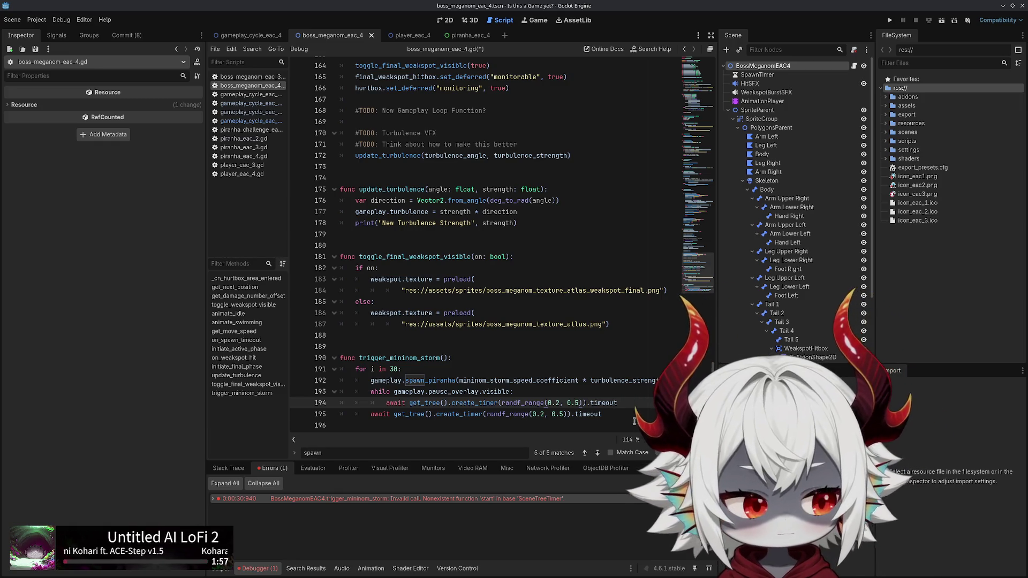
pyautogui.click(579, 403)
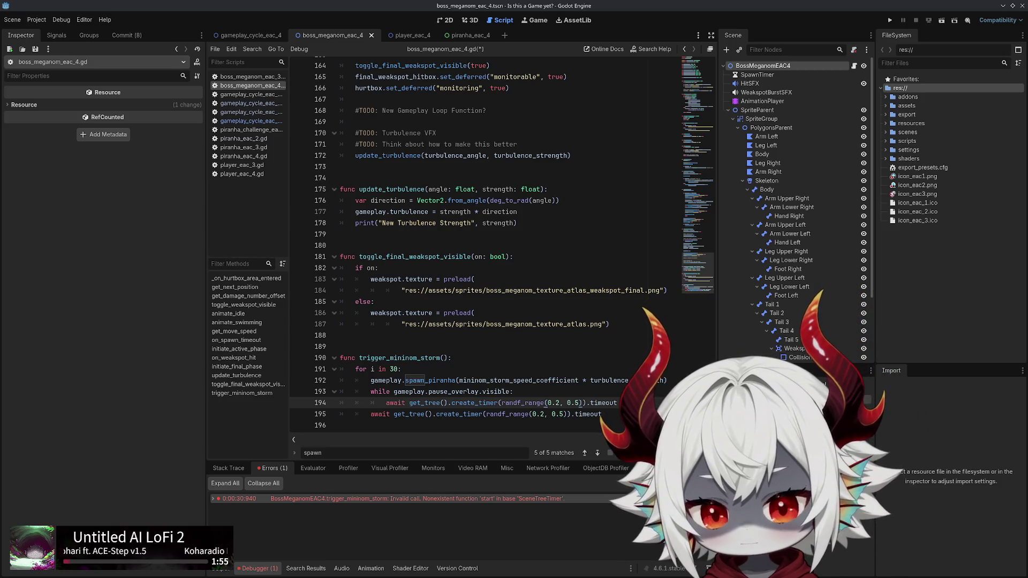
pyautogui.press('BackSpace')
pyautogui.press('BackSpace')
pyautogui.press('BackSpace')
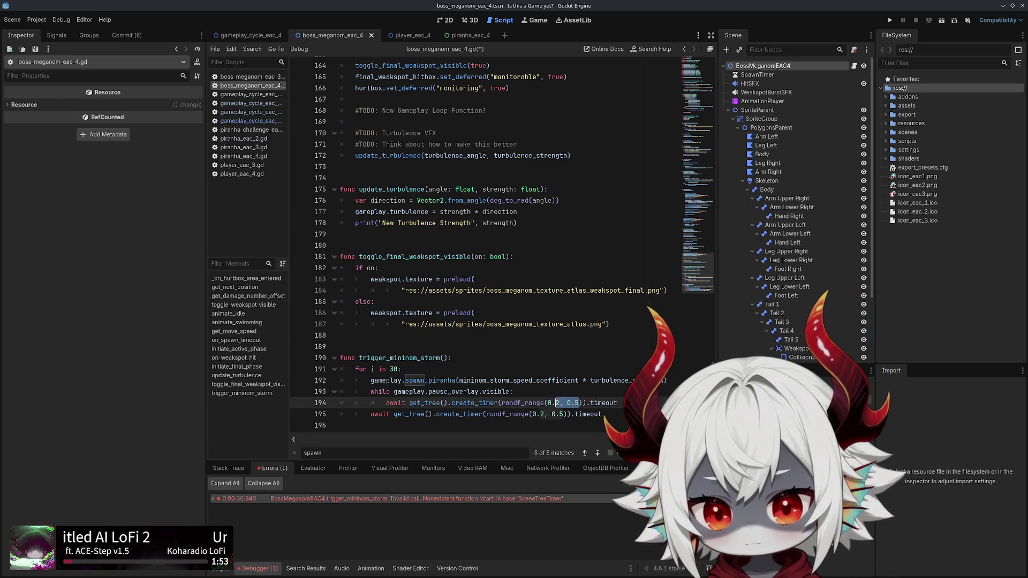
pyautogui.write('1')
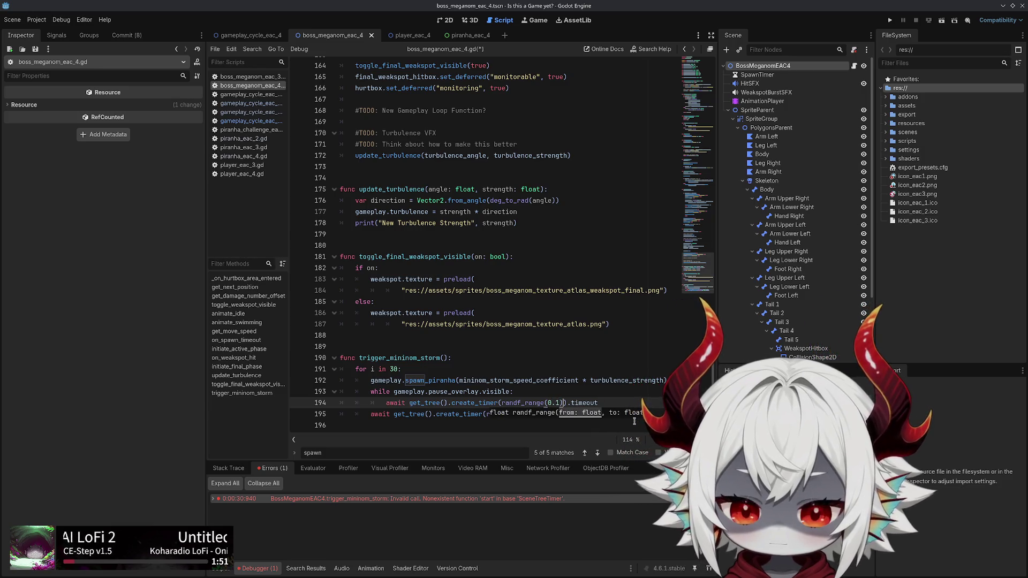
pyautogui.hotkey('ctrl', 'shift', 'Left')
pyautogui.hotkey('ctrl', 'shift', 'Left')
pyautogui.hotkey('ctrl', 'shift', 'Left')
pyautogui.hotkey('ctrl', 'shift', 'Right')
pyautogui.hotkey('shift', 'Right')
pyautogui.write('0.1')
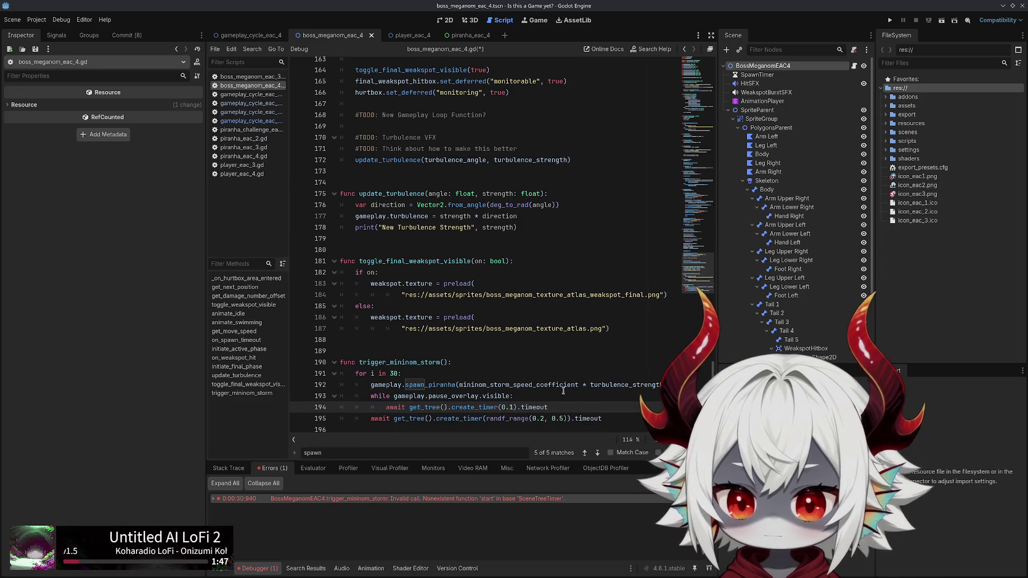
pyautogui.click(467, 401)
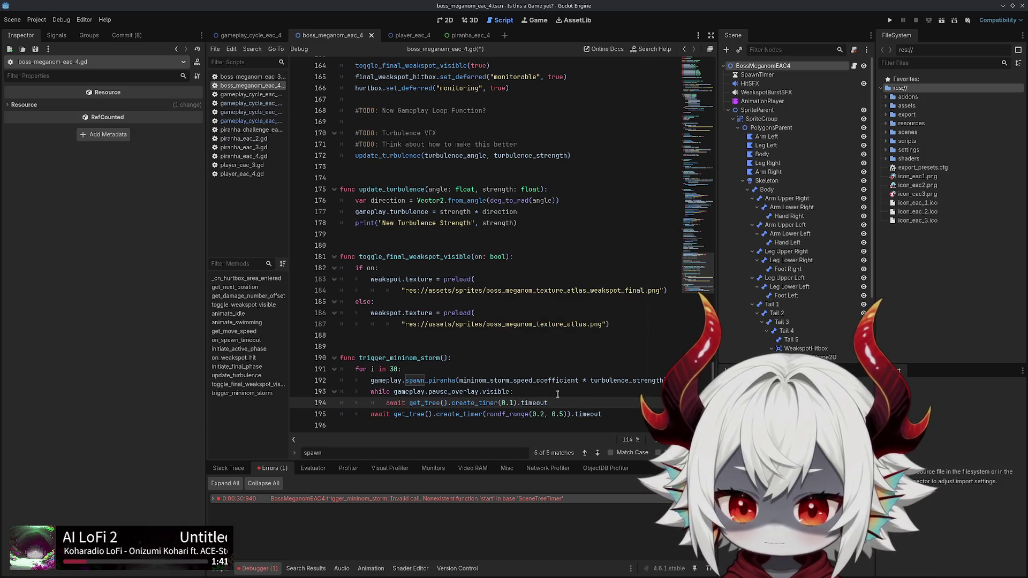
# Try replacing the await line with a sleep or Util.async helper, then delete the attempt
pyautogui.press('Home')
pyautogui.hotkey('shift', 'End')
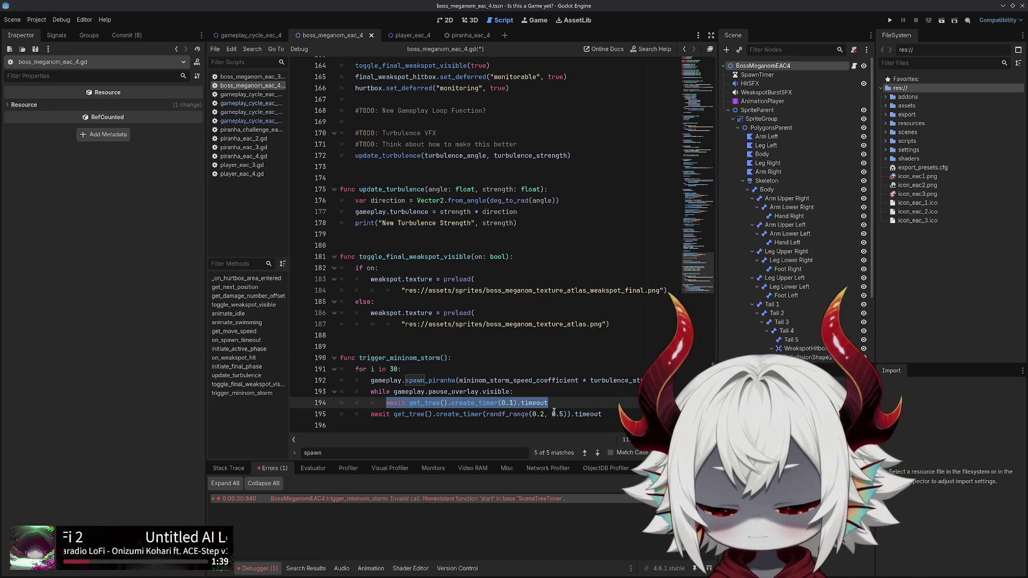
pyautogui.write('sleep')
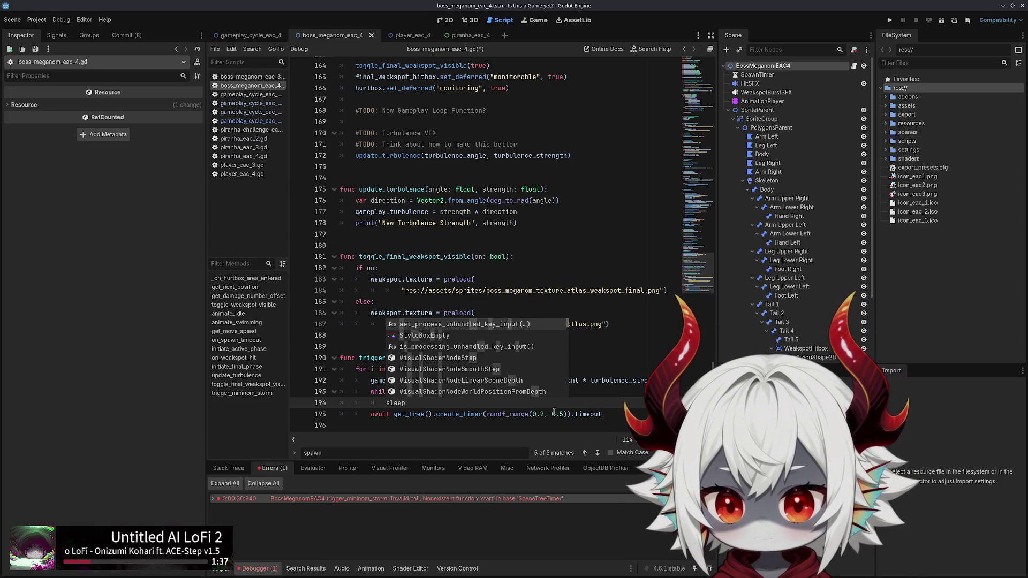
pyautogui.press('BackSpace')
pyautogui.press('BackSpace')
pyautogui.press('BackSpace')
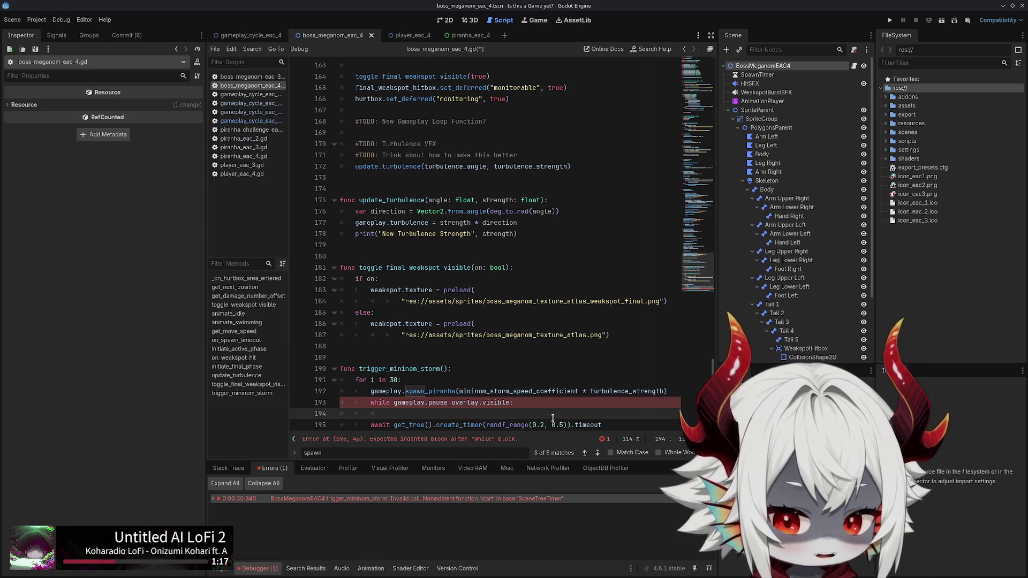
pyautogui.write('uti')
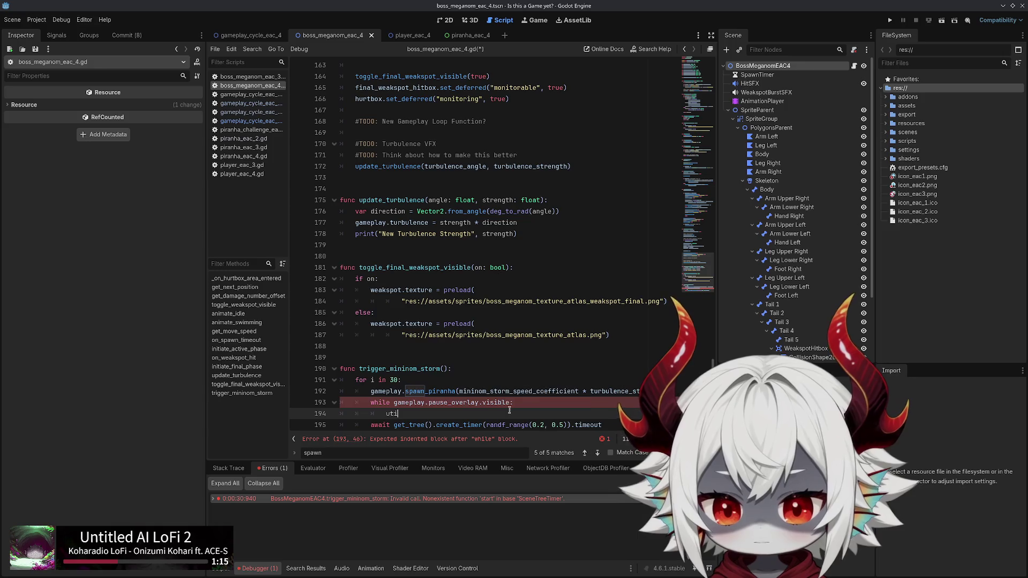
pyautogui.press('Escape')
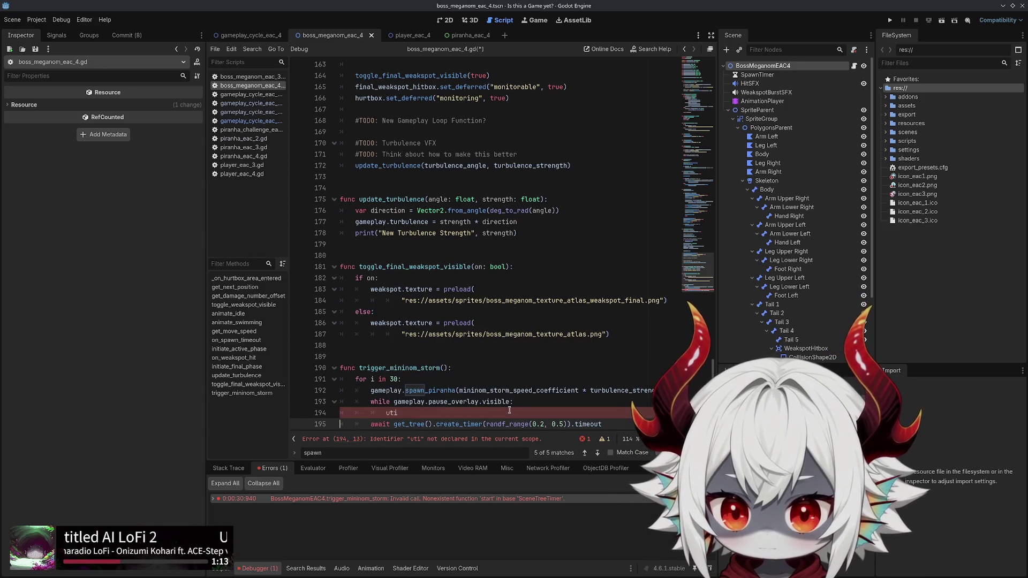
pyautogui.press('Return')
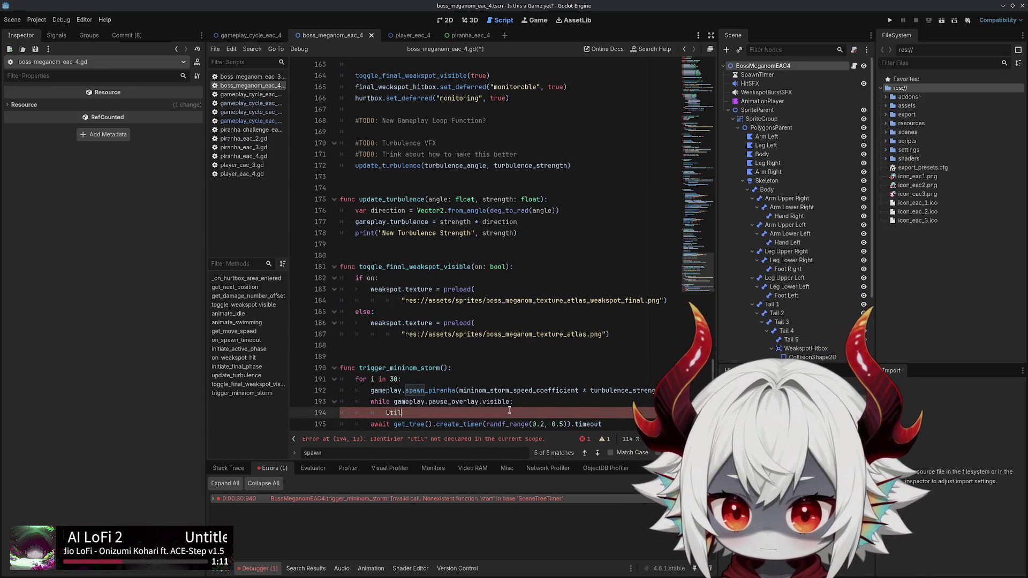
pyautogui.write('slee')
pyautogui.press('BackSpace')
pyautogui.press('BackSpace')
pyautogui.press('BackSpace')
pyautogui.write('async')
pyautogui.hotkey('ctrl', 'shift', 'Left')
pyautogui.hotkey('ctrl', 'shift', 'Left')
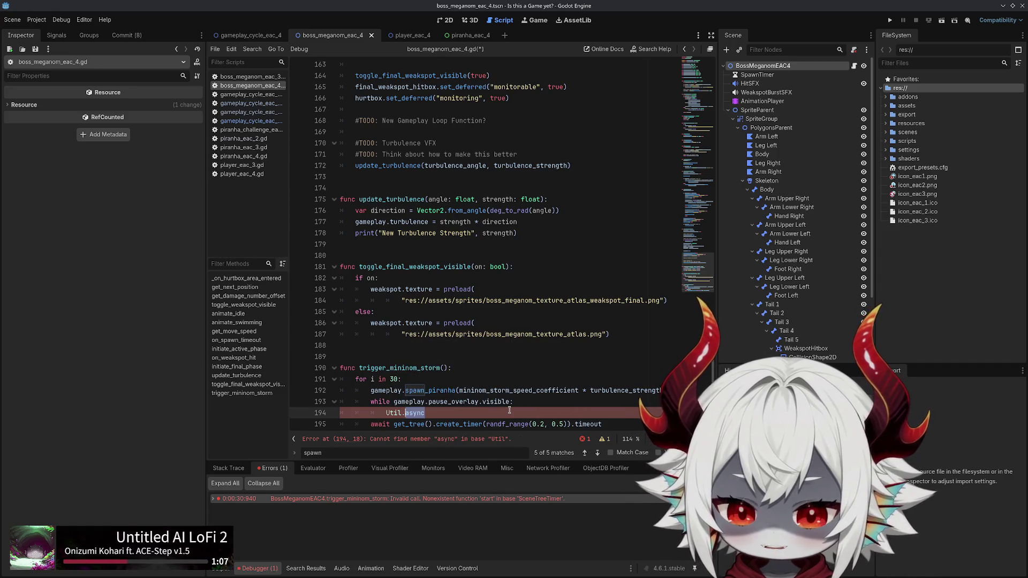
pyautogui.press('BackSpace')
# Search the whole project for a 'sleep' function, then return to the errors list
pyautogui.hotkey('ctrl', 'shift', 'f')
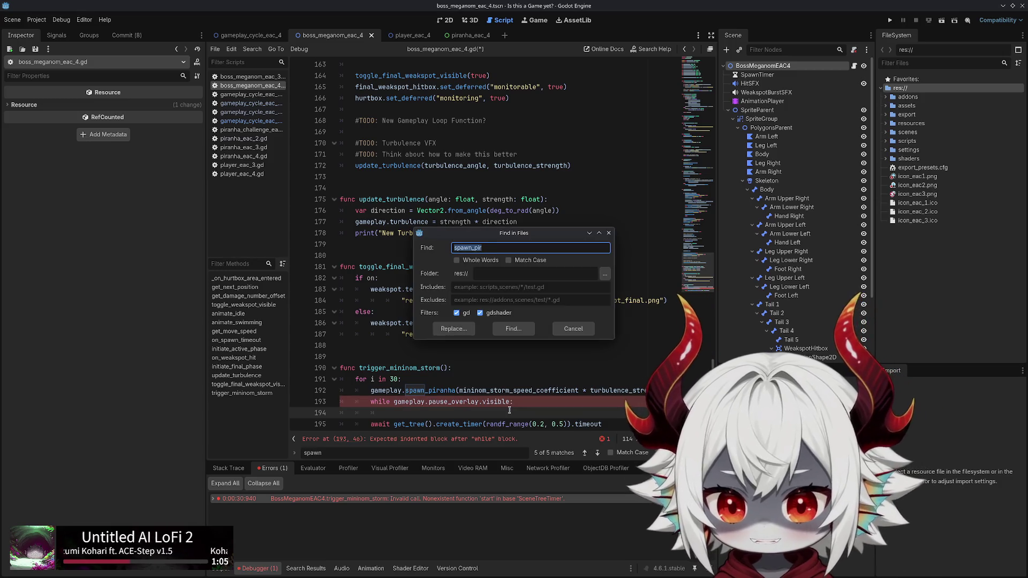
pyautogui.write('sleep')
pyautogui.press('Return')
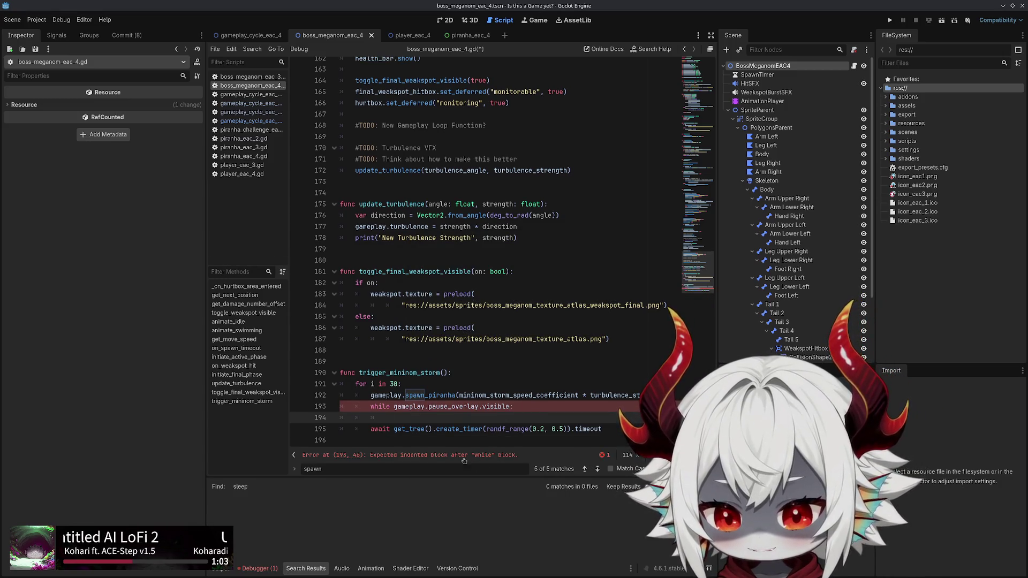
pyautogui.hotkey('ctrl', 'shift', 'f')
pyautogui.click(488, 249)
pyautogui.click(514, 329)
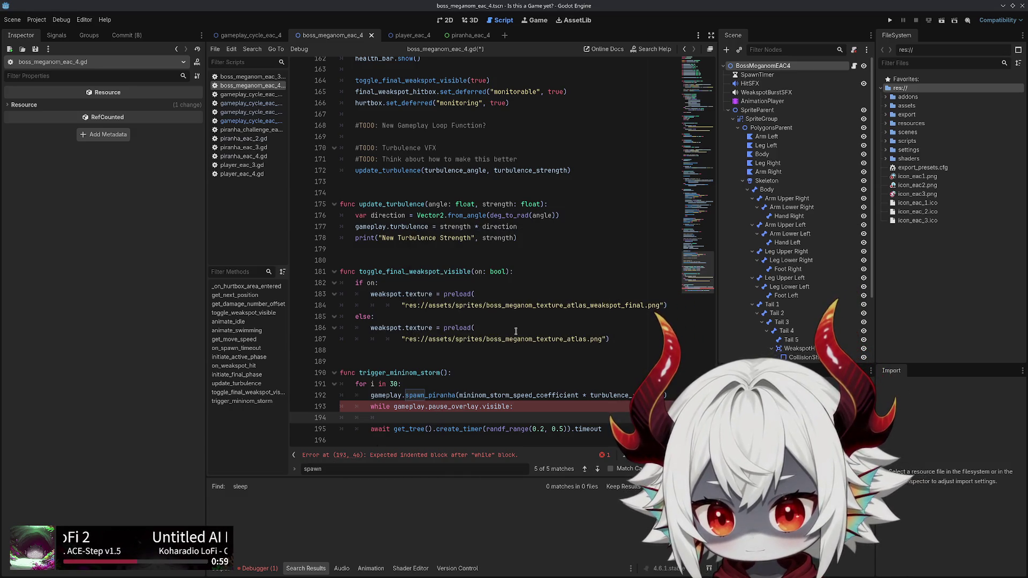
pyautogui.click(222, 571)
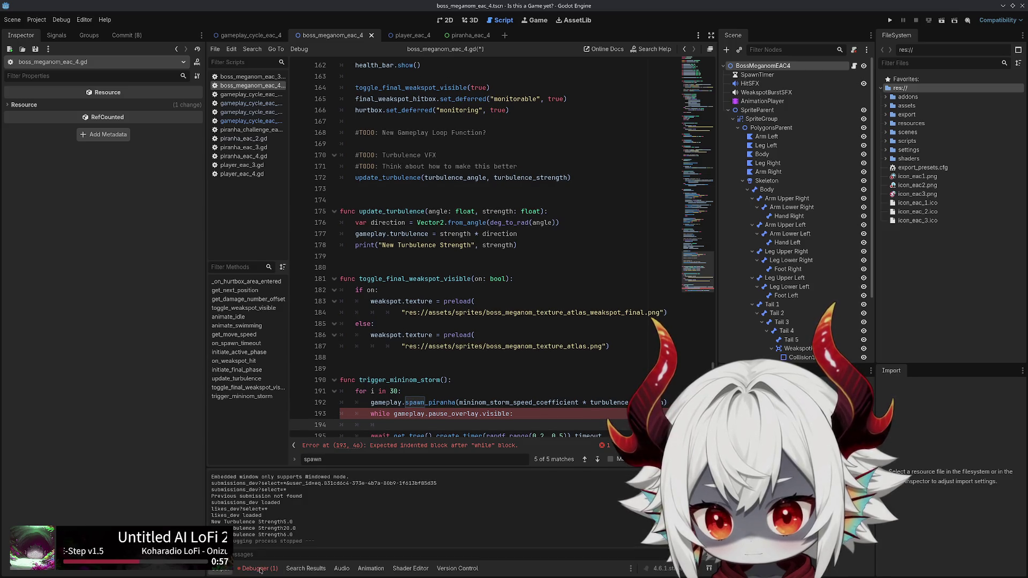
pyautogui.click(260, 569)
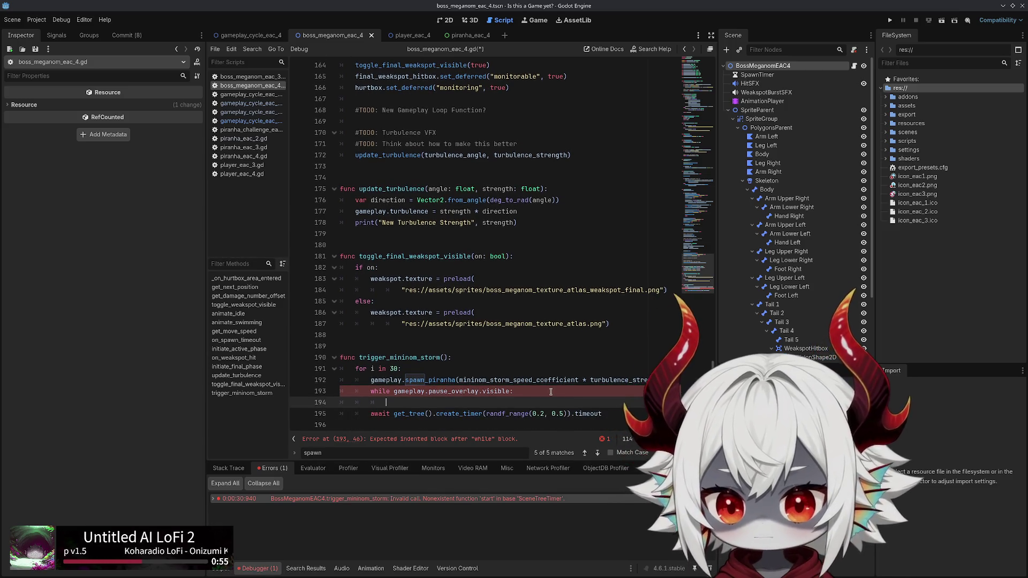
# Retype 'while pause_overlay.visible:' with 'await get_tree().create_timer(0.1).timeout' and run the game
pyautogui.click(551, 392)
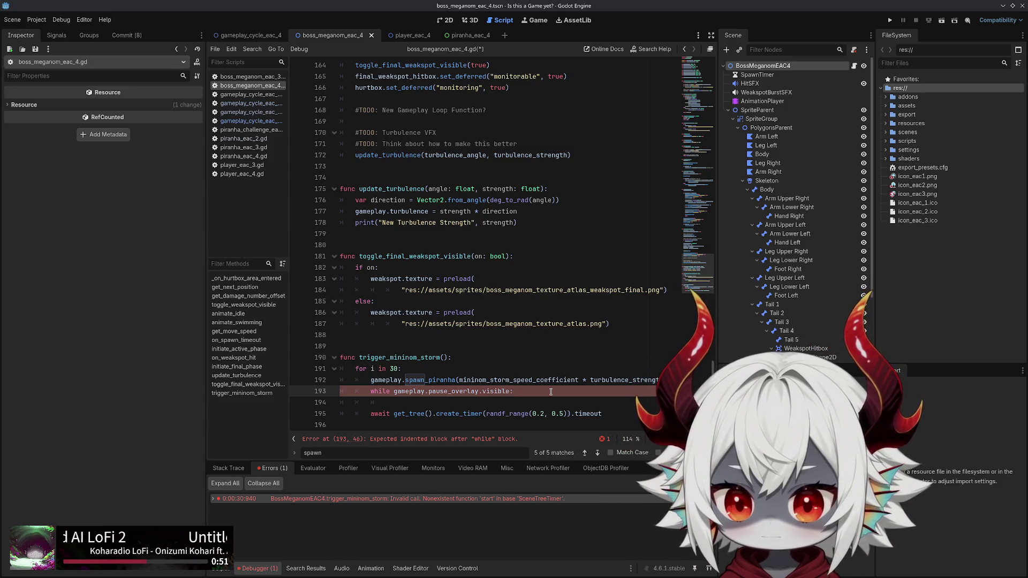
pyautogui.hotkey('ctrl', 'shift', 'Left')
pyautogui.hotkey('ctrl', 'shift', 'Left')
pyautogui.hotkey('ctrl', 'shift', 'Left')
pyautogui.press('BackSpace')
pyautogui.write('pause')
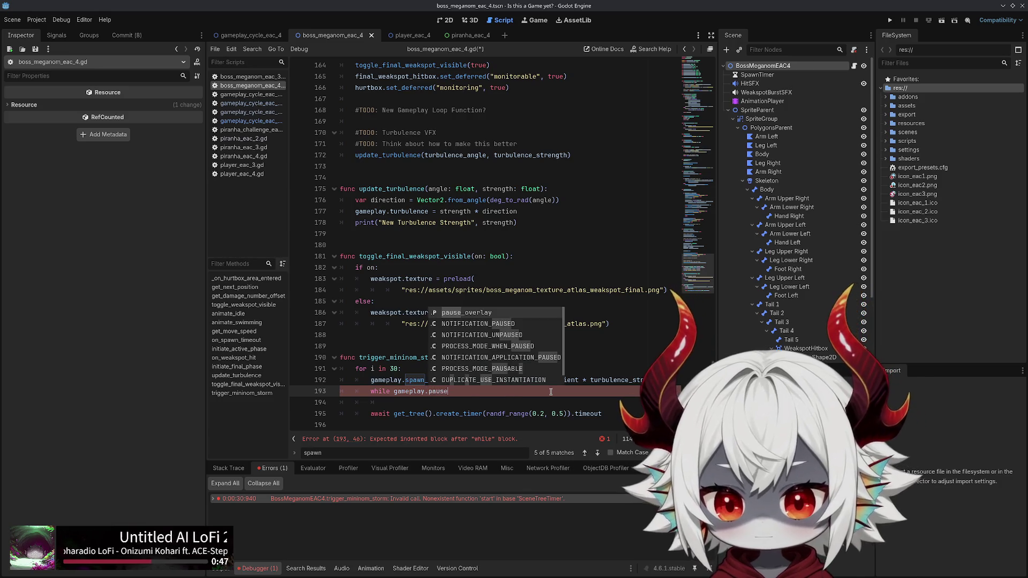
pyautogui.press('Escape')
pyautogui.press('Down')
pyautogui.press('Up')
pyautogui.write('_o')
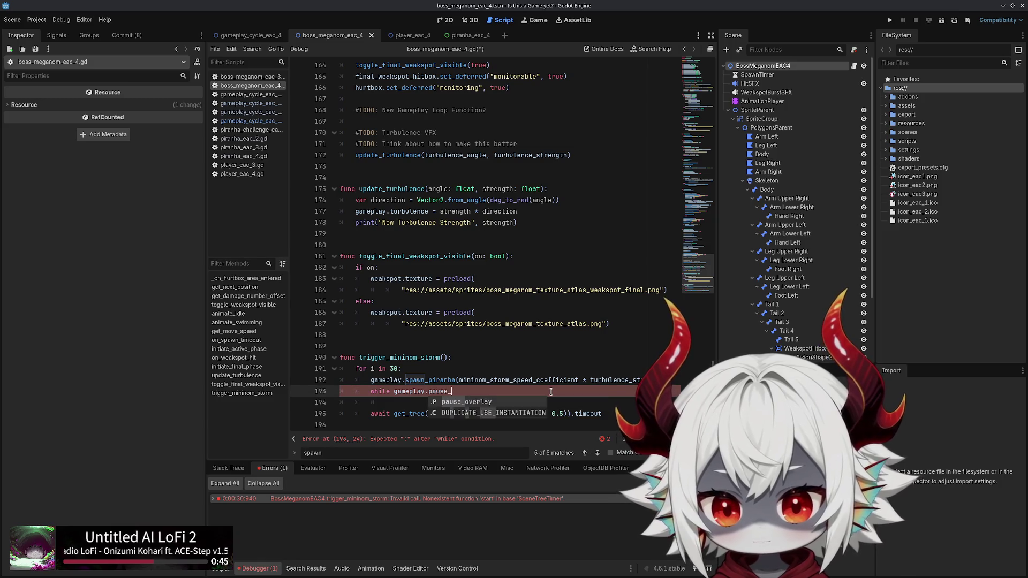
pyautogui.press('Return')
pyautogui.write('.')
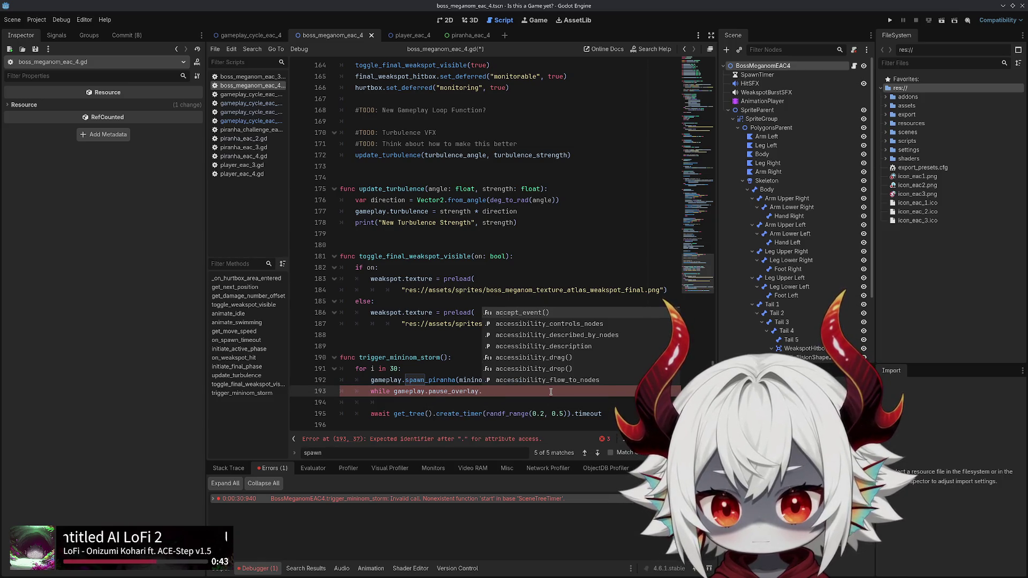
pyautogui.write('visible')
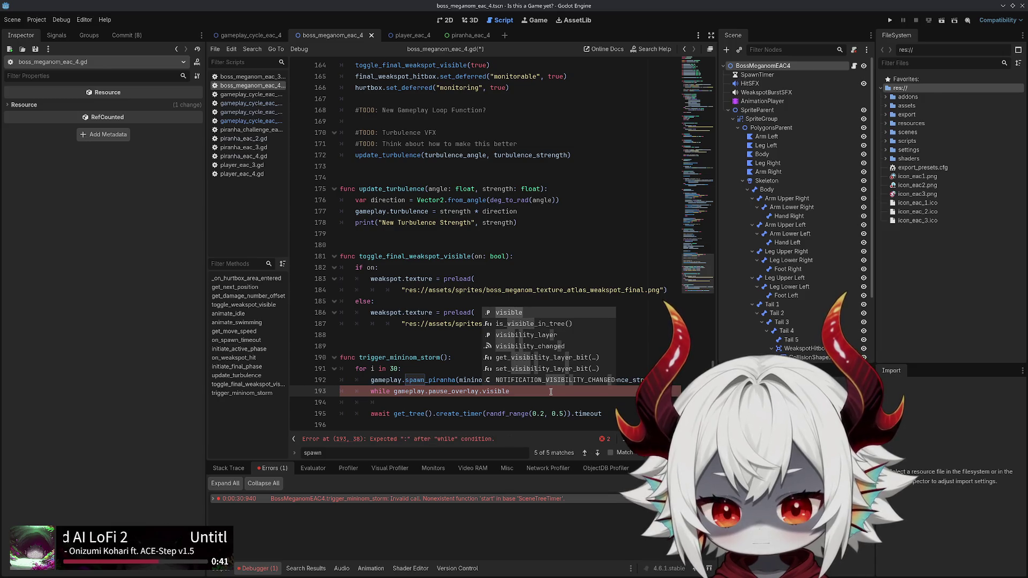
pyautogui.write(':')
pyautogui.press('Return')
pyautogui.write('await get_tree()')
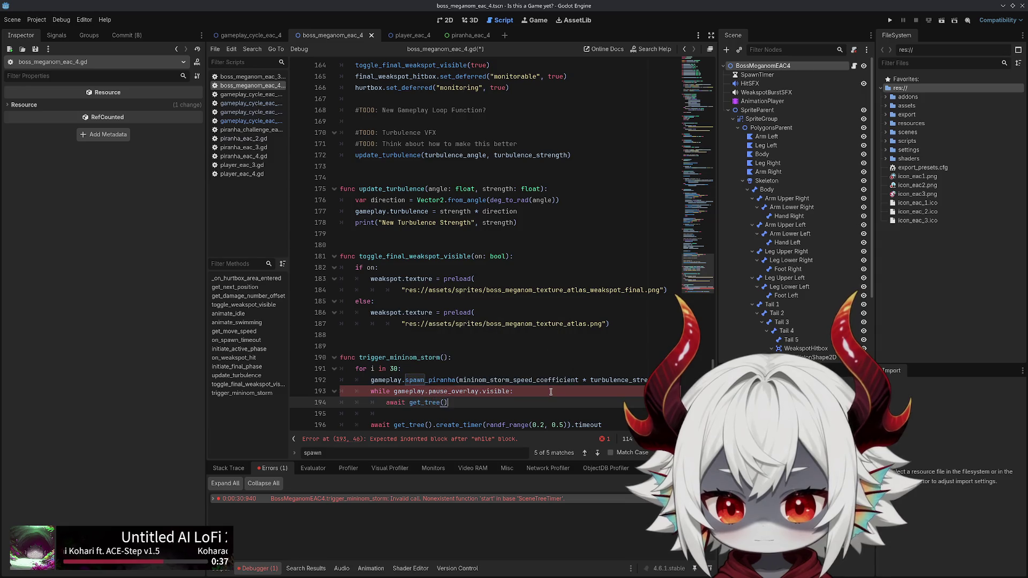
pyautogui.write('.create_timer(0.1).timeout')
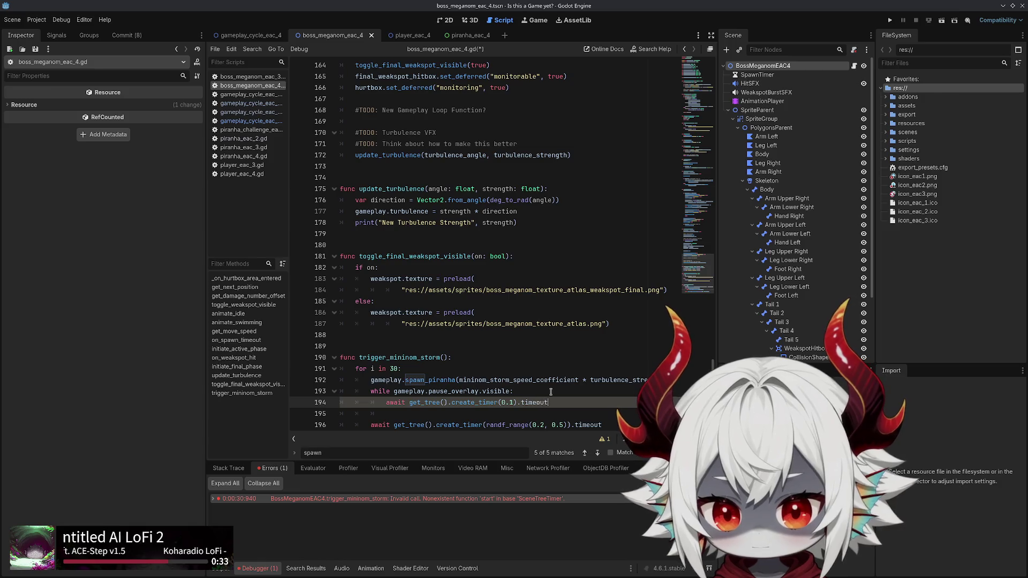
pyautogui.press('Return')
pyautogui.press('F5')
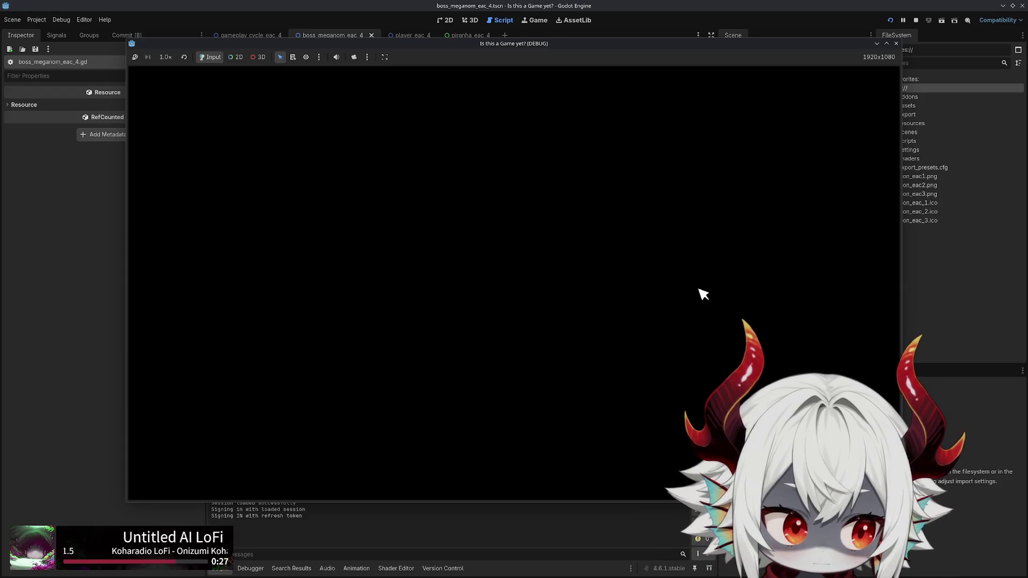
# Get past the opening screens and steer the fish left and right to pop bubbles
pyautogui.click(458, 350)
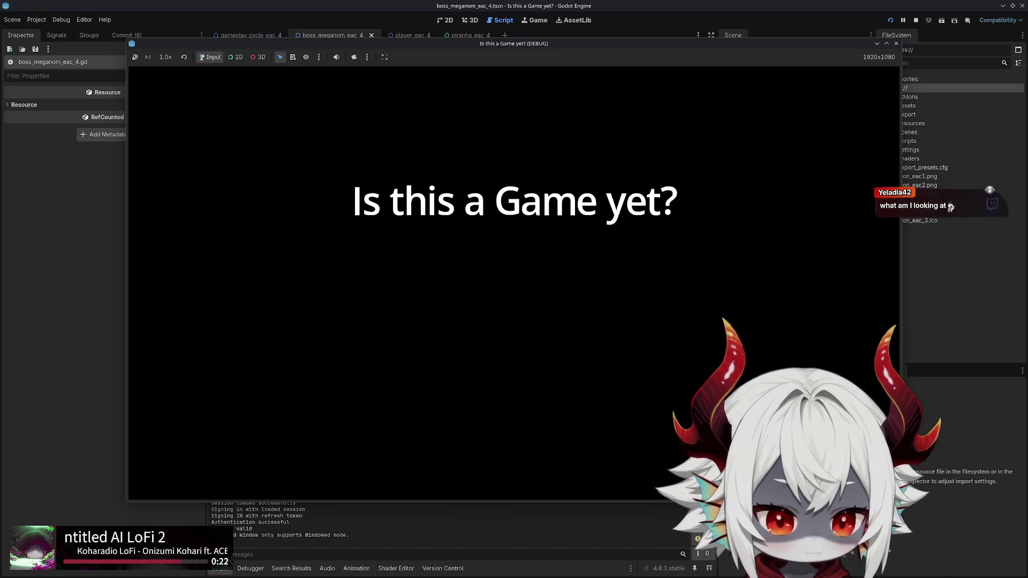
pyautogui.click(533, 268)
pyautogui.click(458, 417)
pyautogui.press('Right')
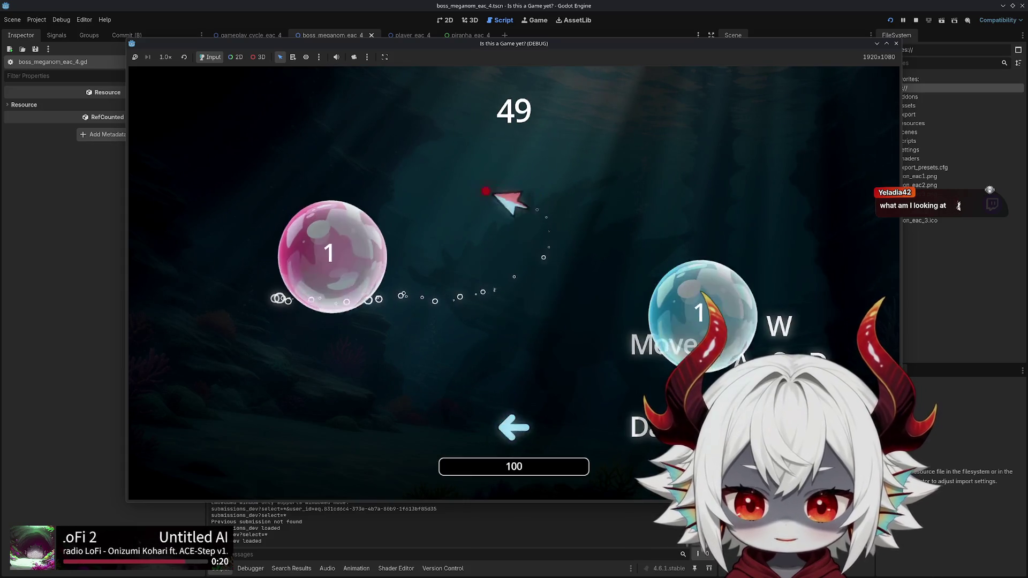
pyautogui.press('Left')
pyautogui.press('Right')
pyautogui.press('Left')
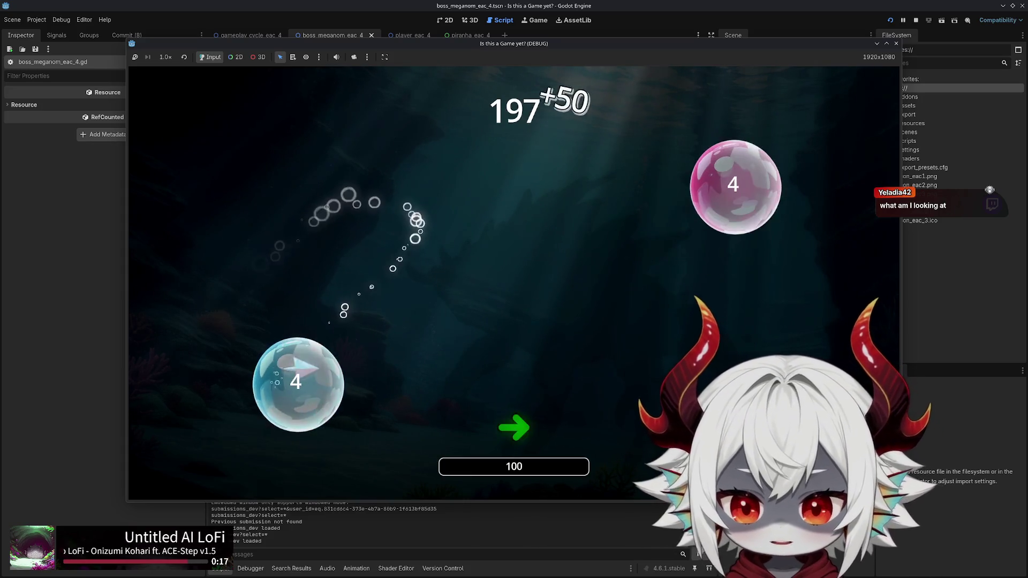
pyautogui.press('Right')
pyautogui.press('Left')
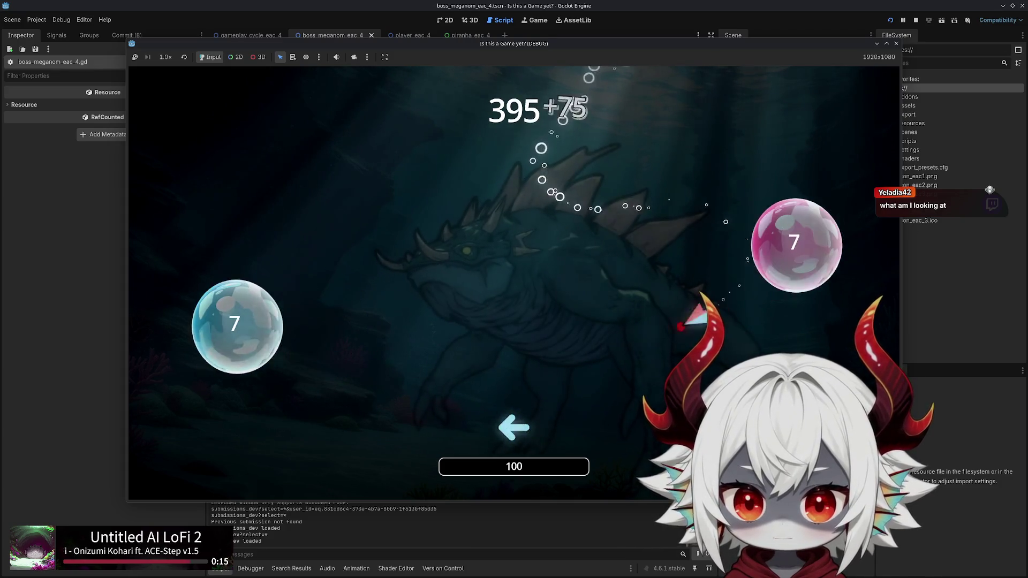
pyautogui.press('Right')
pyautogui.press('Left')
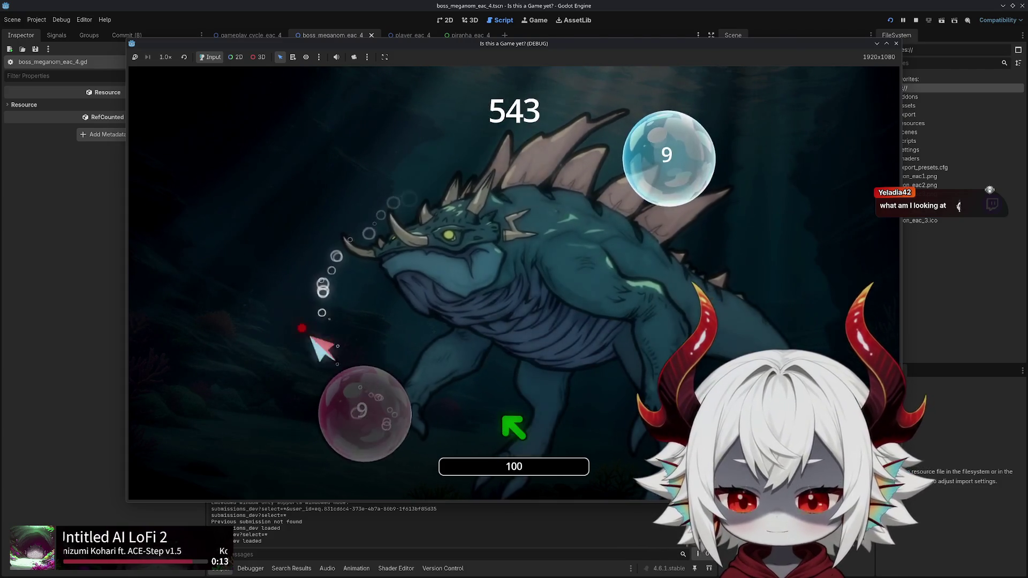
# Steer the fish through the boss fight following the arrow prompts
pyautogui.press('Escape')
pyautogui.press('Escape')
pyautogui.press('Down')
pyautogui.press('Right')
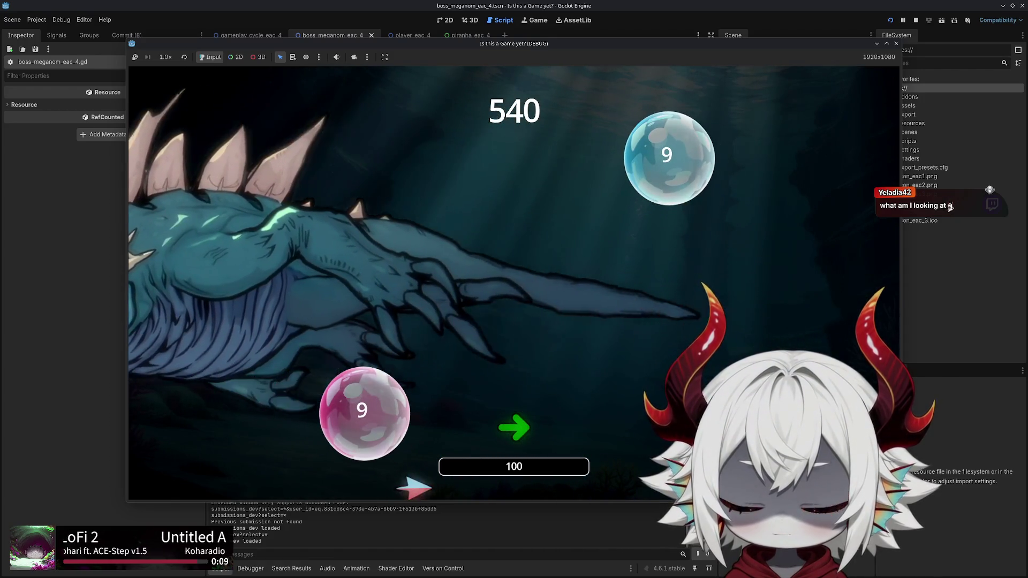
pyautogui.press('Up')
pyautogui.press('Down')
pyautogui.press('Right')
pyautogui.press('Left')
pyautogui.press('Up')
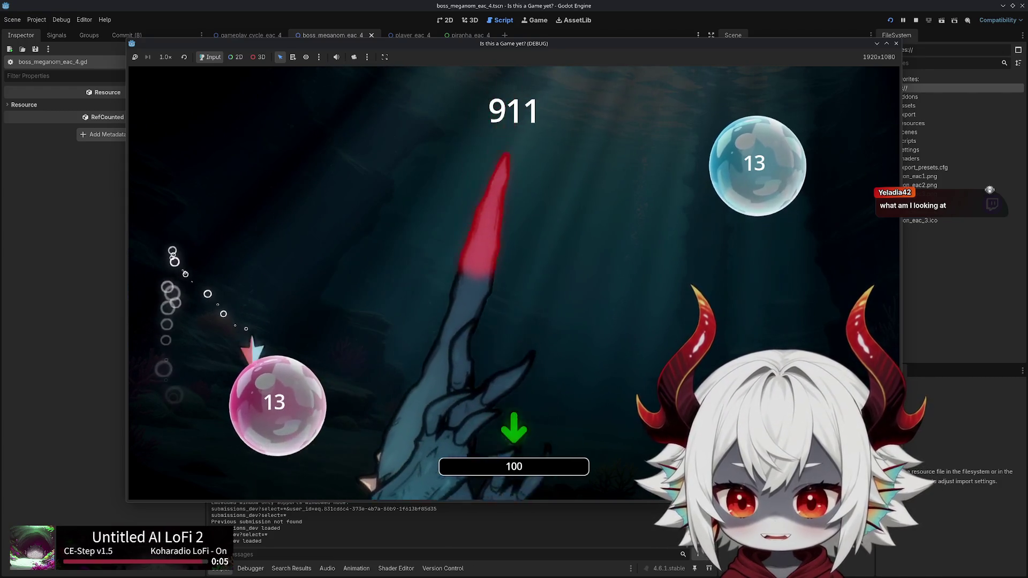
pyautogui.press('Right')
pyautogui.press('Up')
pyautogui.press('Right')
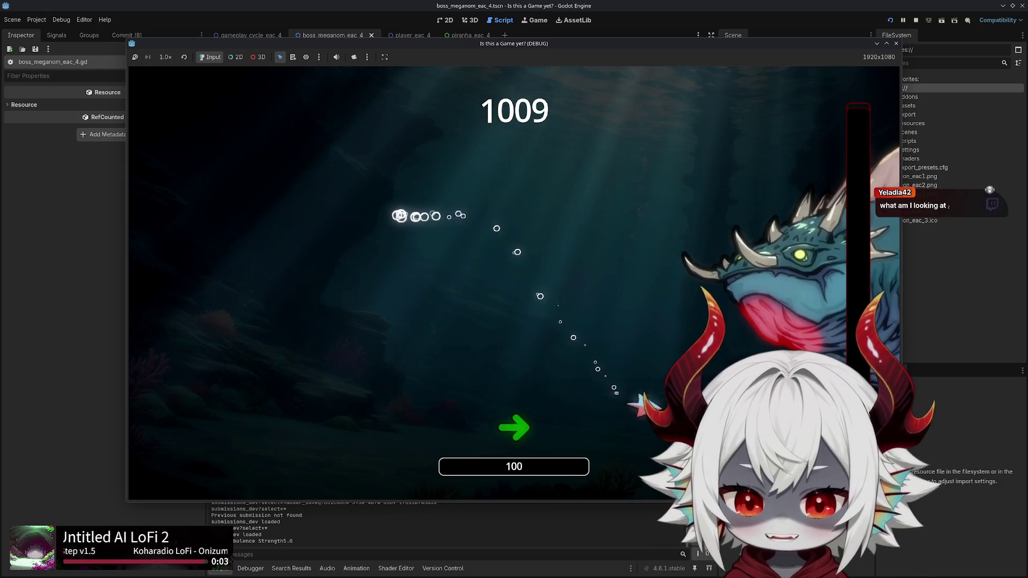
pyautogui.press('Up')
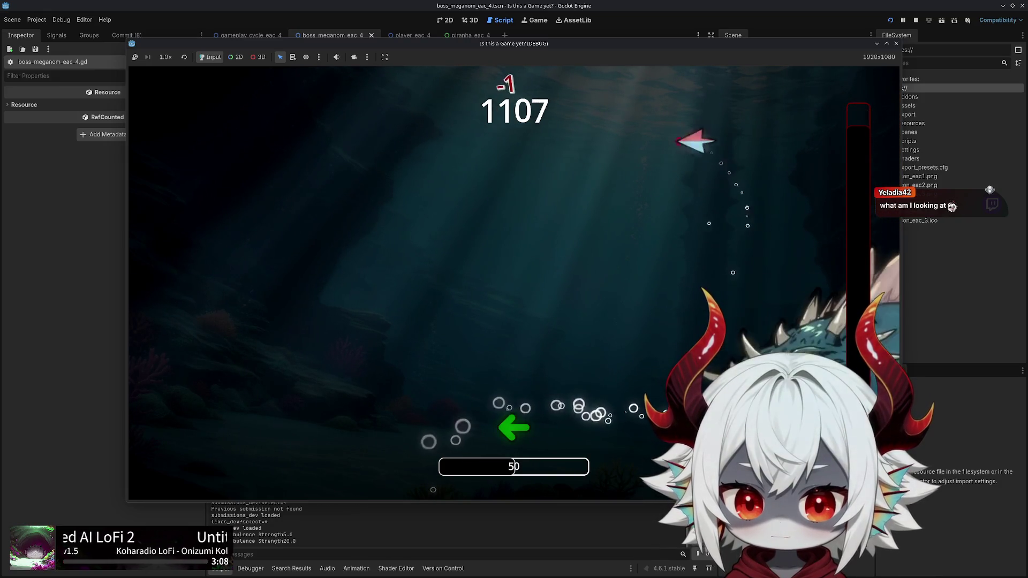
# Pause during the minion storm, resume, pause again, and quit the game
pyautogui.press('Escape')
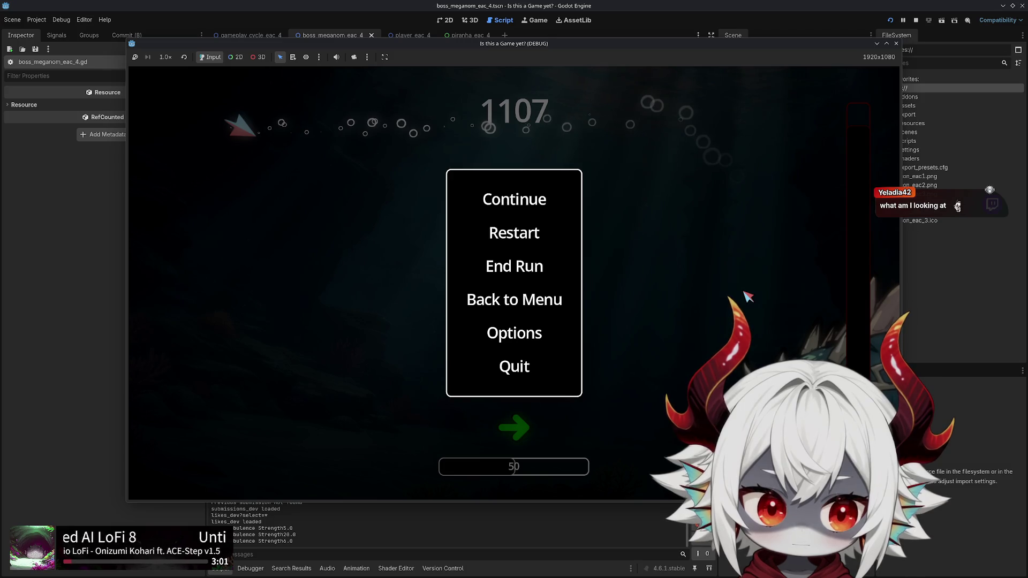
pyautogui.press('Escape')
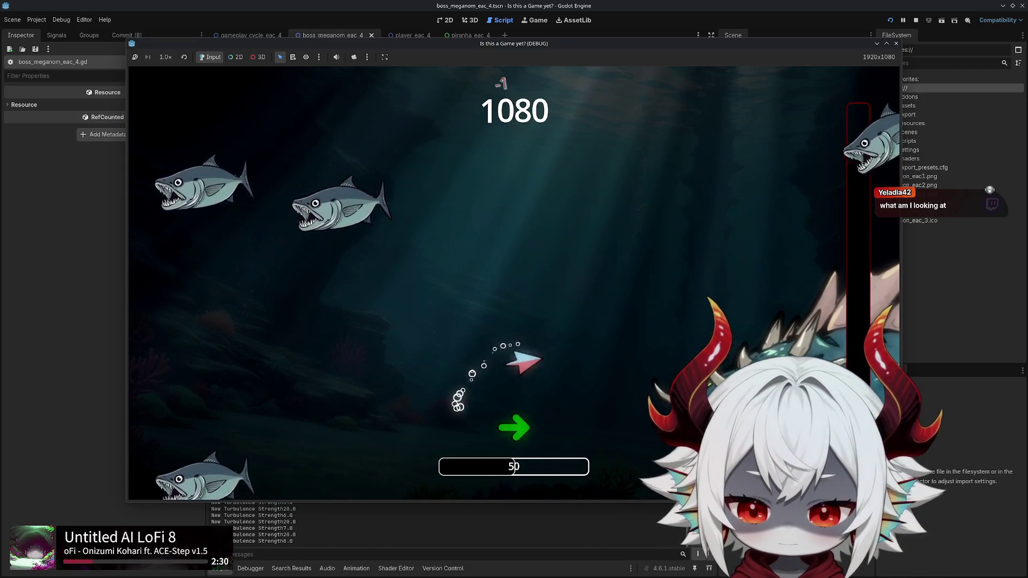
pyautogui.press('Escape')
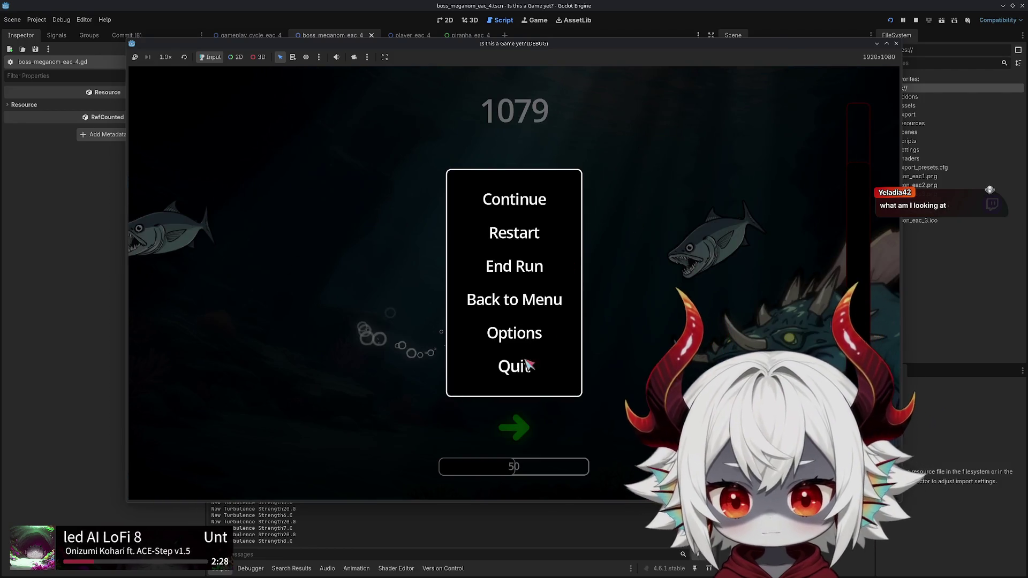
pyautogui.click(511, 364)
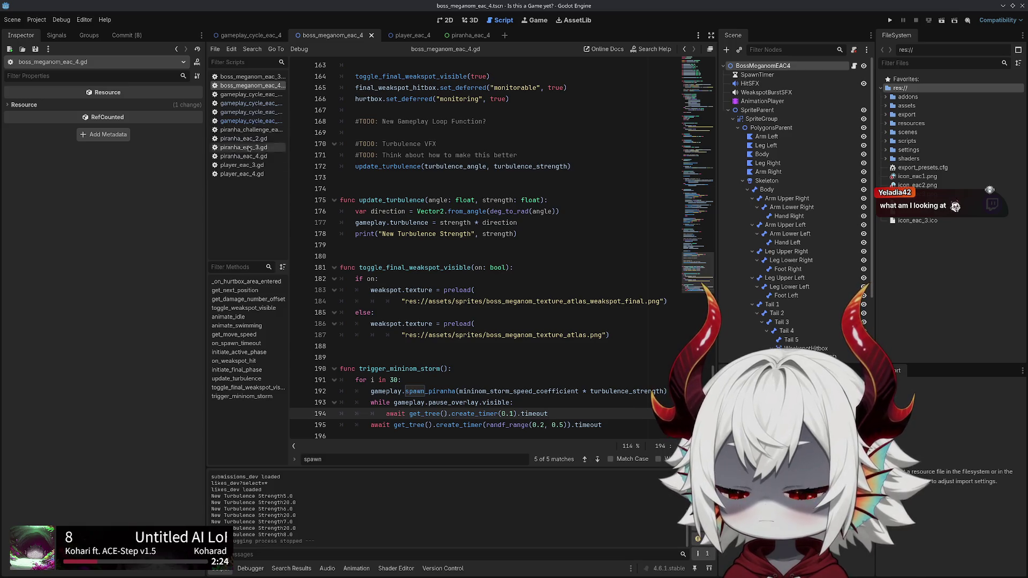
# Look at player_eac_4.gd and player_eac_3.gd, then open piranha_eac_2.gd's _ready code
pyautogui.click(242, 174)
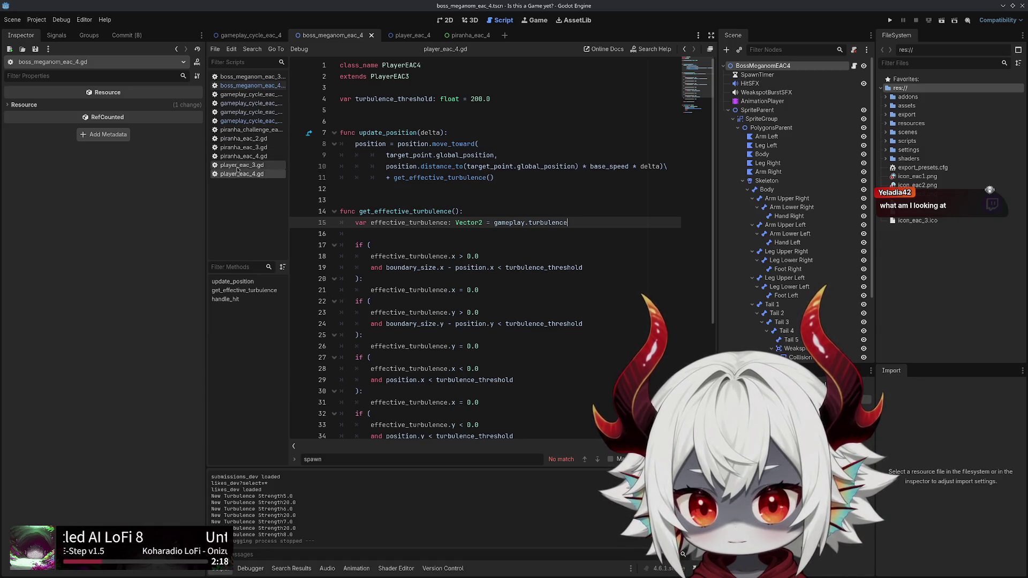
pyautogui.click(237, 166)
pyautogui.click(248, 140)
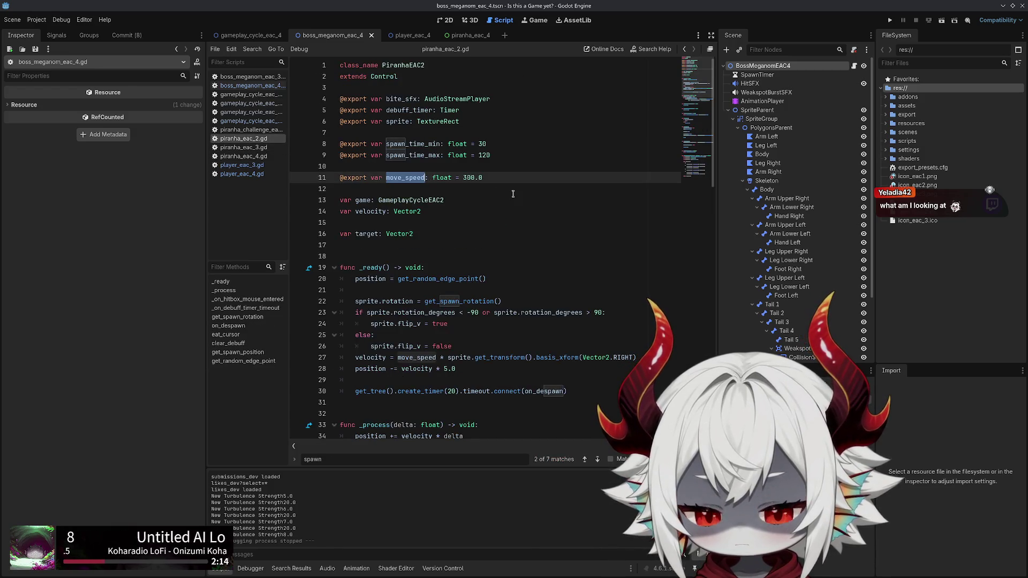
pyautogui.scroll(-5, 513, 193)
# Inspect the velocity, position, rotation and flip_v lines in the piranha's _ready function
pyautogui.doubleClick(368, 189)
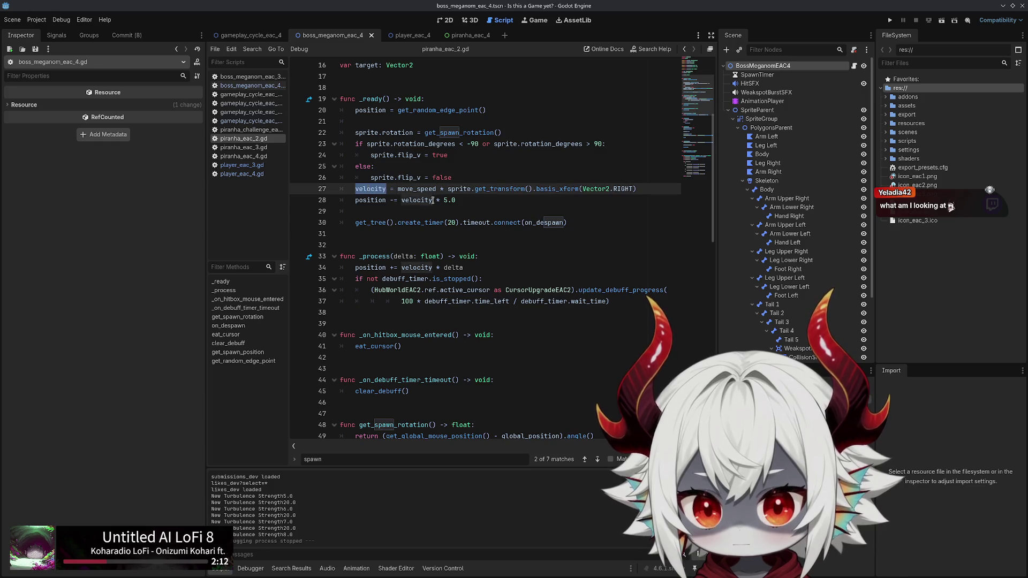
pyautogui.doubleClick(369, 200)
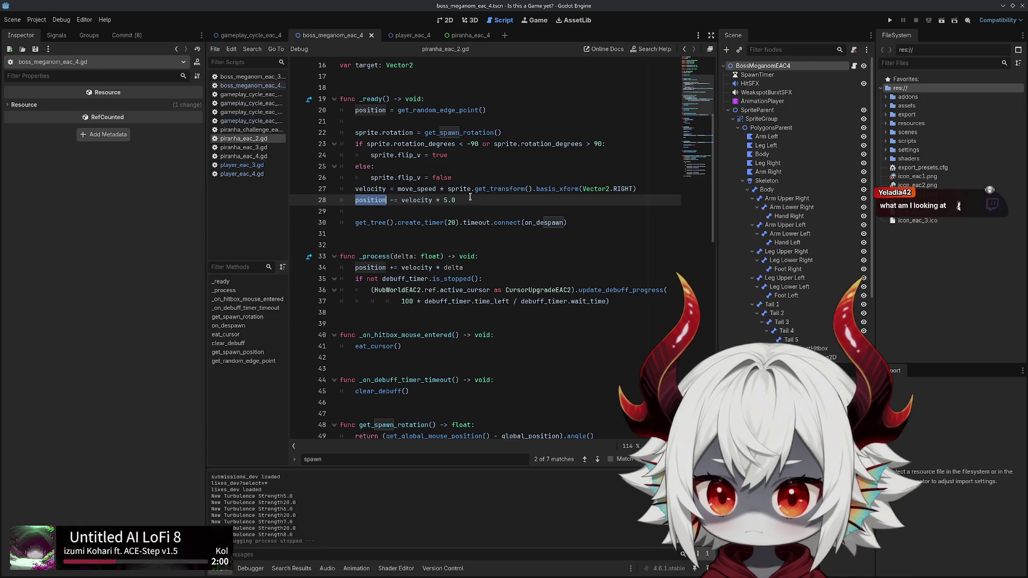
pyautogui.doubleClick(389, 132)
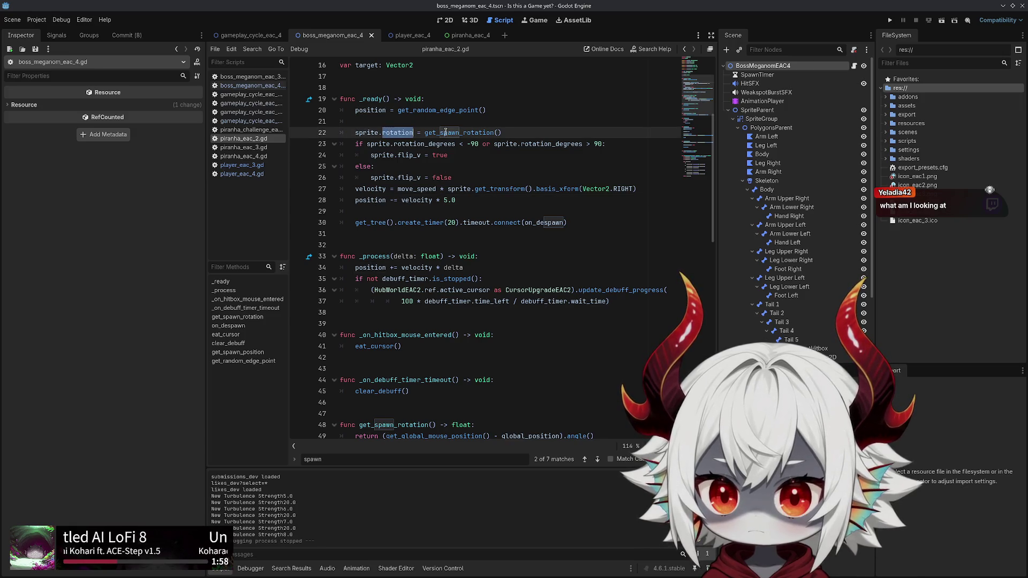
pyautogui.click(479, 132)
pyautogui.doubleClick(478, 132)
pyautogui.doubleClick(423, 144)
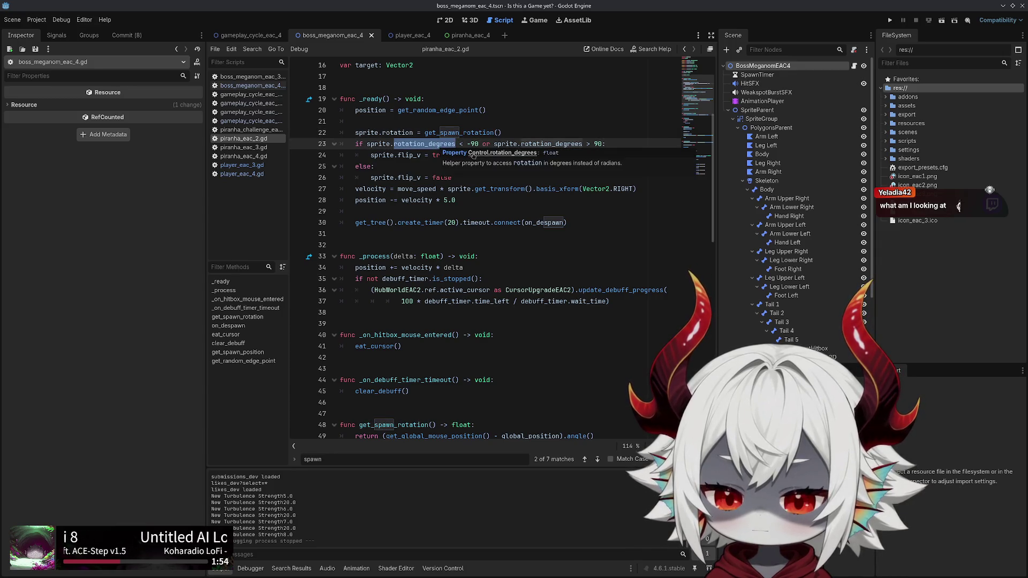
pyautogui.doubleClick(406, 155)
# Highlight the rotation/flip block (lines 22–26), the line 27 direction transform, line 28's offset, and line 23
pyautogui.moveTo(476, 177)
pyautogui.mouseDown()
pyautogui.moveTo(342, 143)
pyautogui.moveTo(340, 132)
pyautogui.mouseUp()
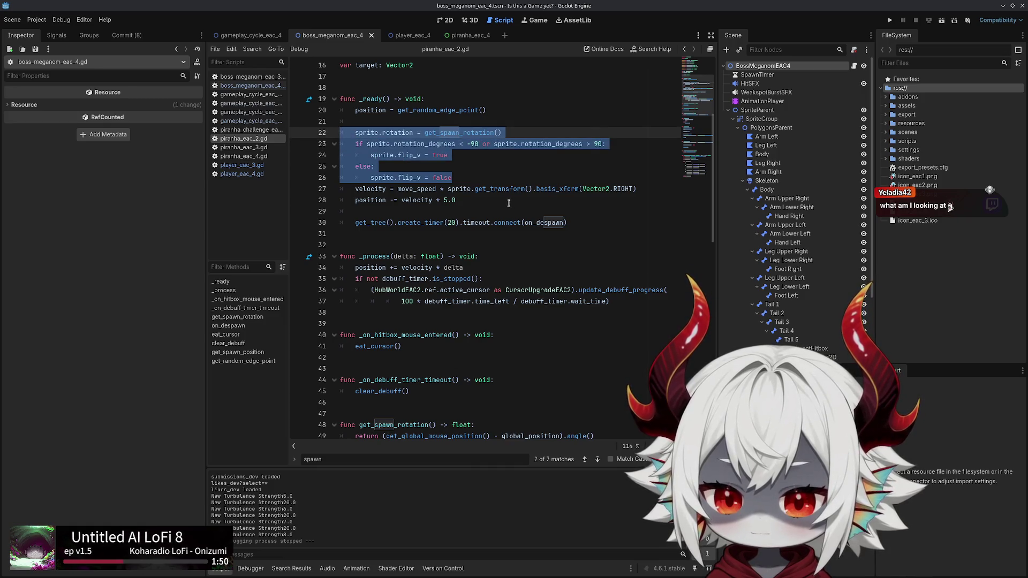
pyautogui.click(631, 190)
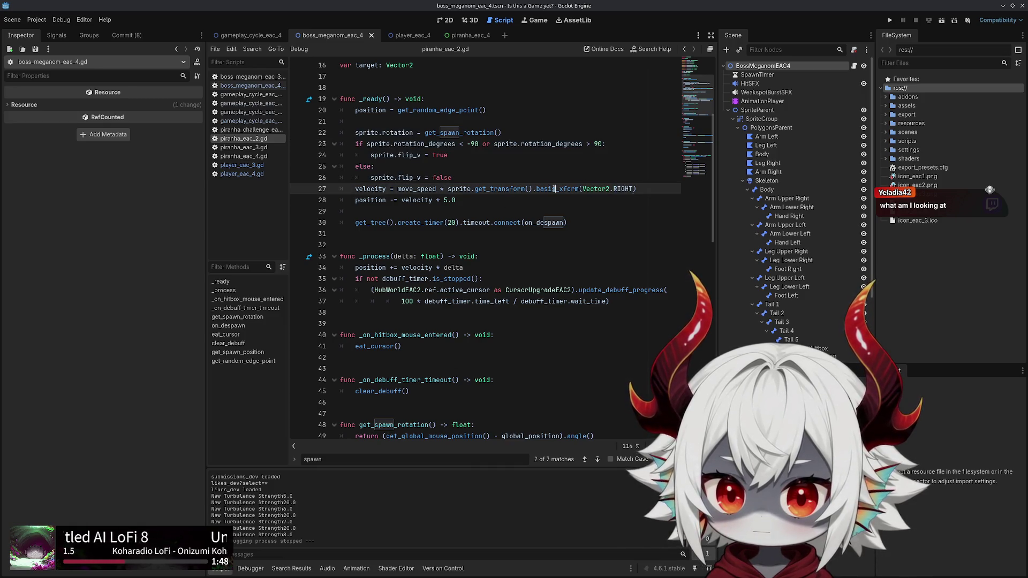
pyautogui.moveTo(636, 188); pyautogui.dragTo(448, 188)
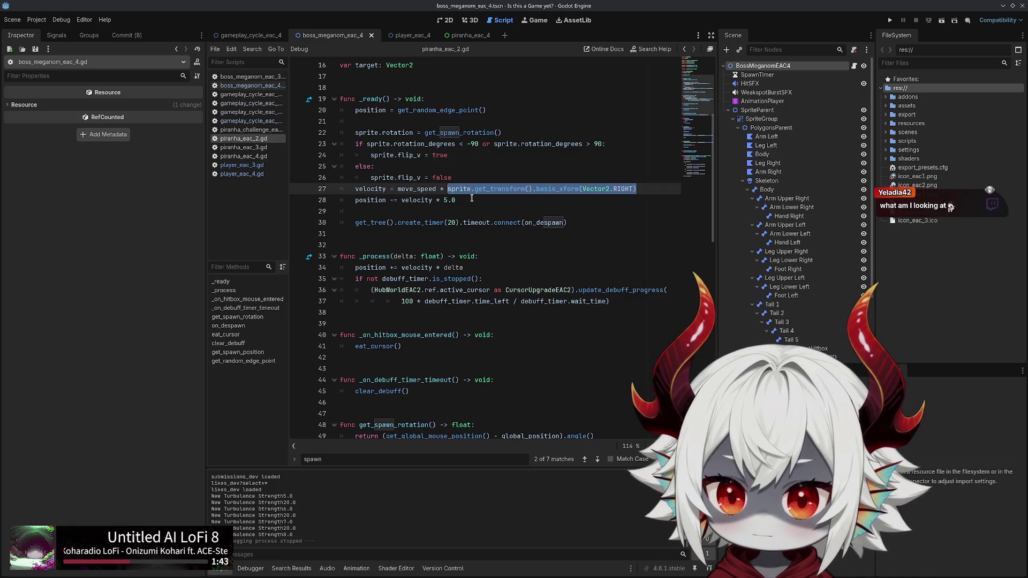
pyautogui.tripleClick(374, 200)
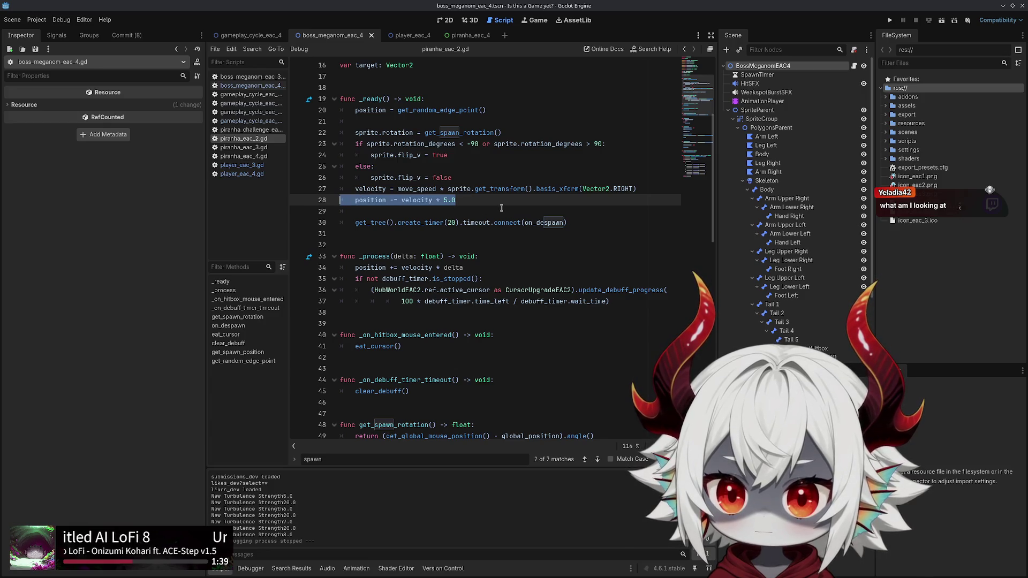
pyautogui.click(466, 199)
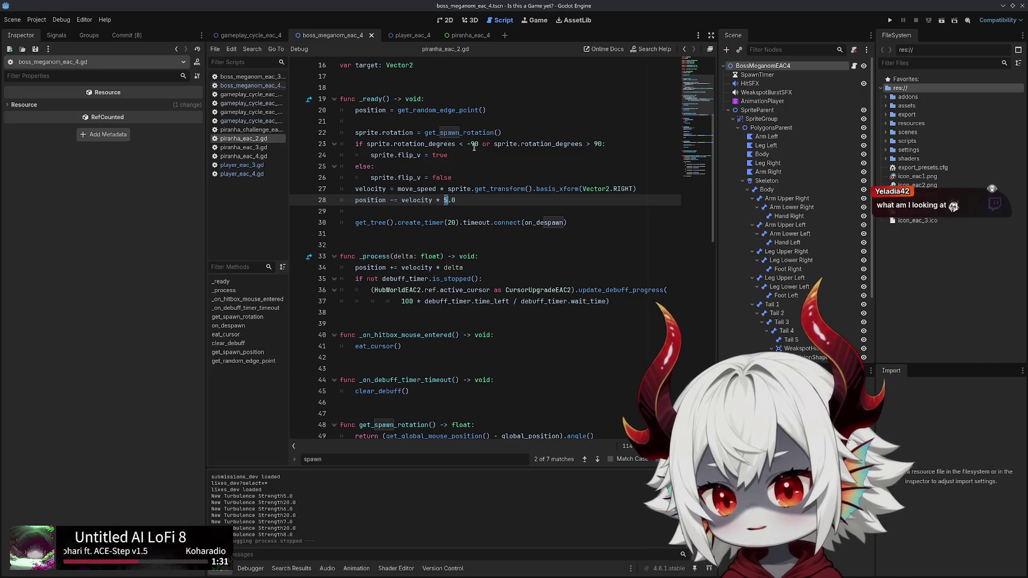
pyautogui.doubleClick(542, 144)
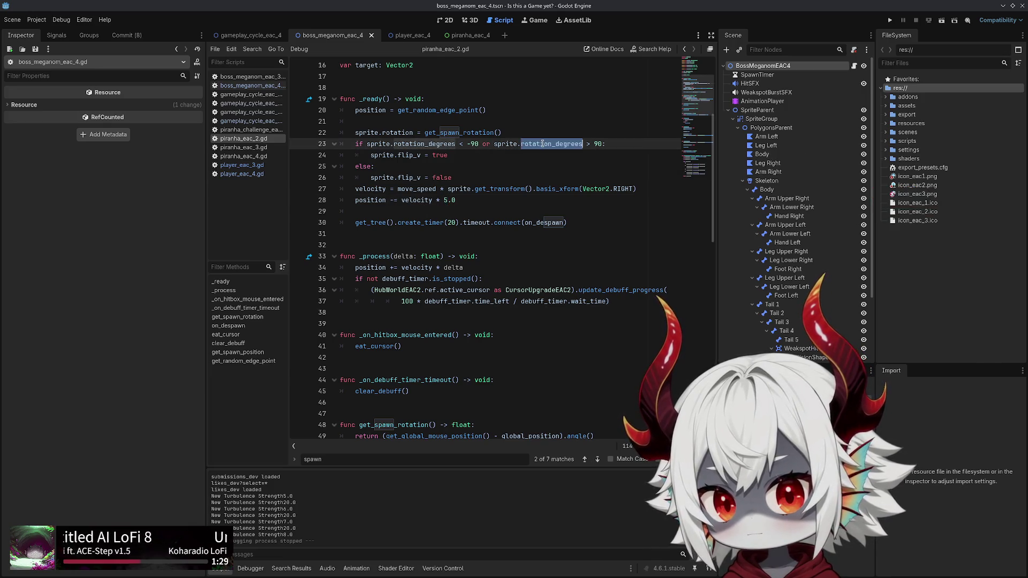
pyautogui.doubleClick(438, 144)
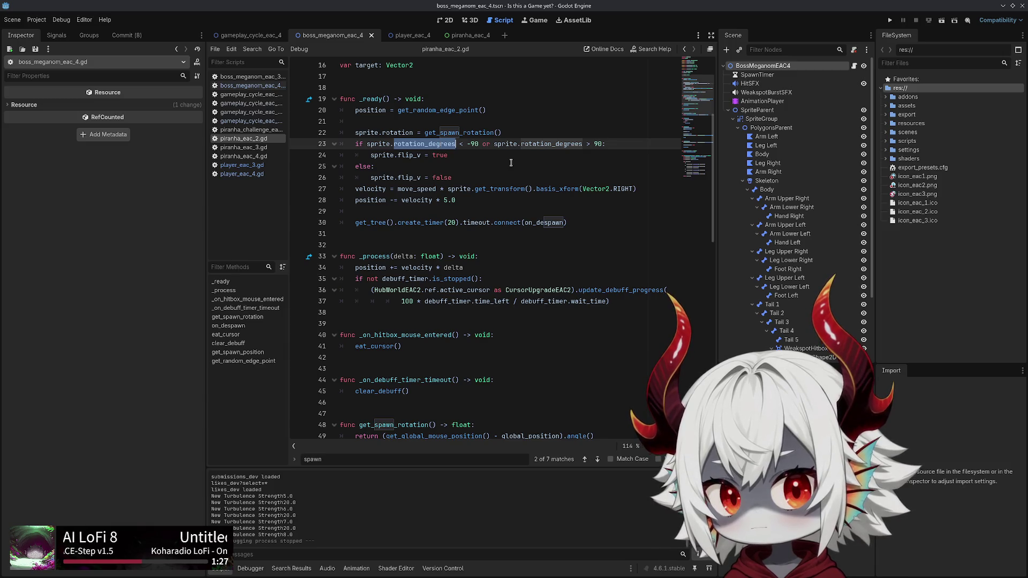
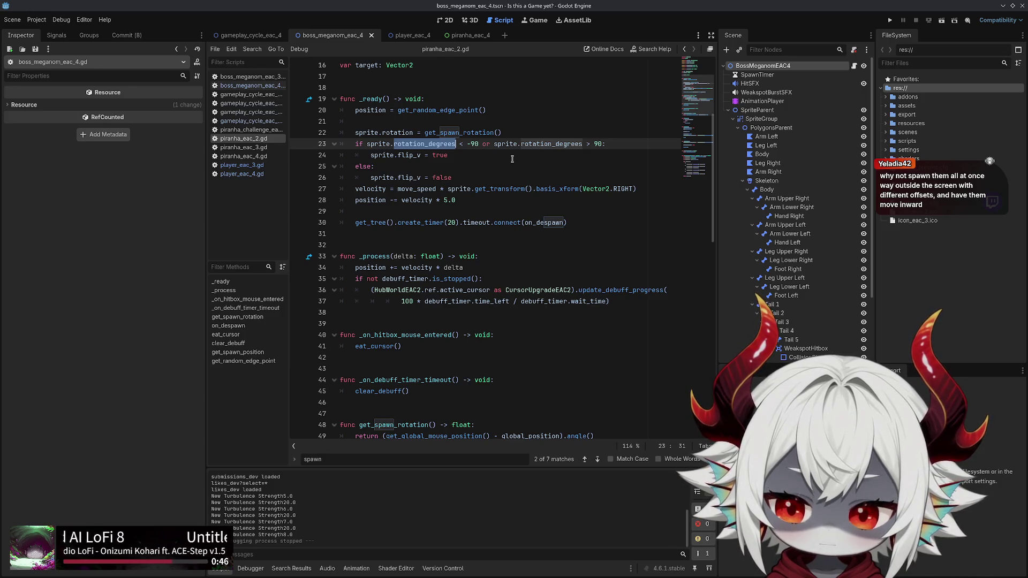
pyautogui.write('-')
# Select the position -= velocity * 5.0 statement, then undo and redo its last edit
pyautogui.click(484, 204)
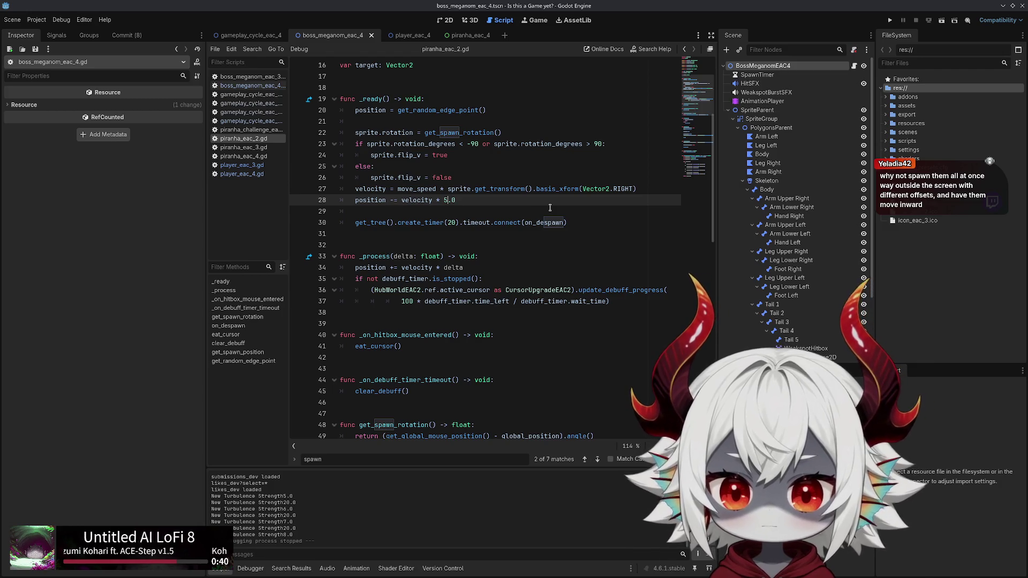
pyautogui.moveTo(475, 200)
pyautogui.mouseDown()
pyautogui.moveTo(356, 210)
pyautogui.moveTo(343, 201)
pyautogui.mouseUp()
pyautogui.press('Home')
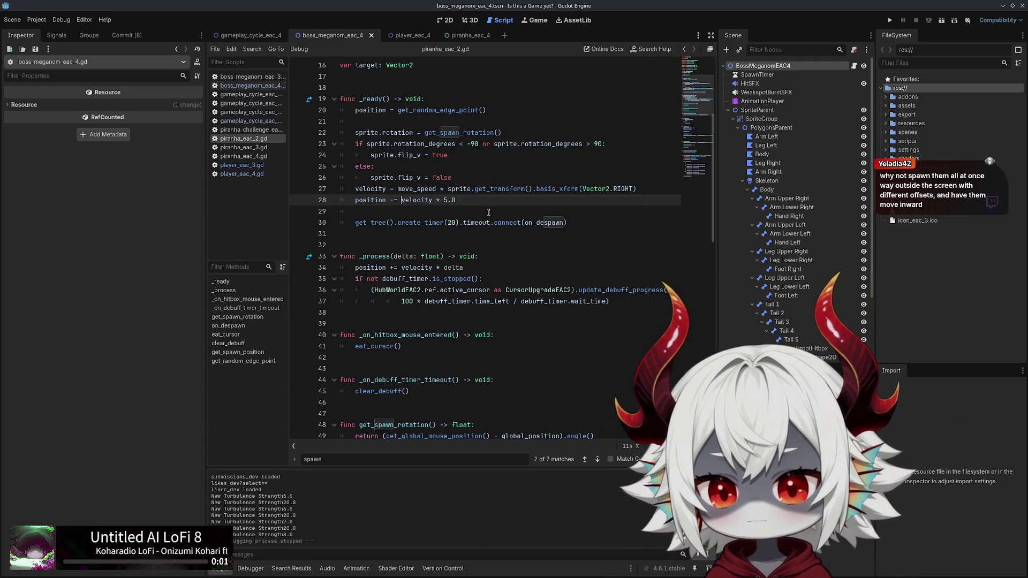
pyautogui.hotkey('shift', 'Home')
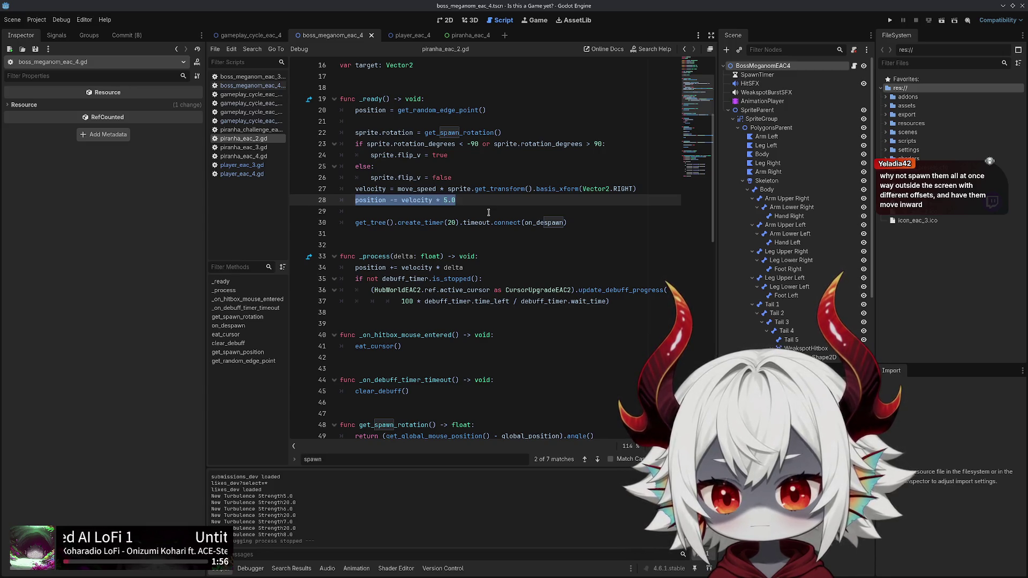
pyautogui.scroll(3, 488, 212)
pyautogui.hotkey('ctrl', 'z')
pyautogui.moveTo(456, 301); pyautogui.dragTo(405, 300)
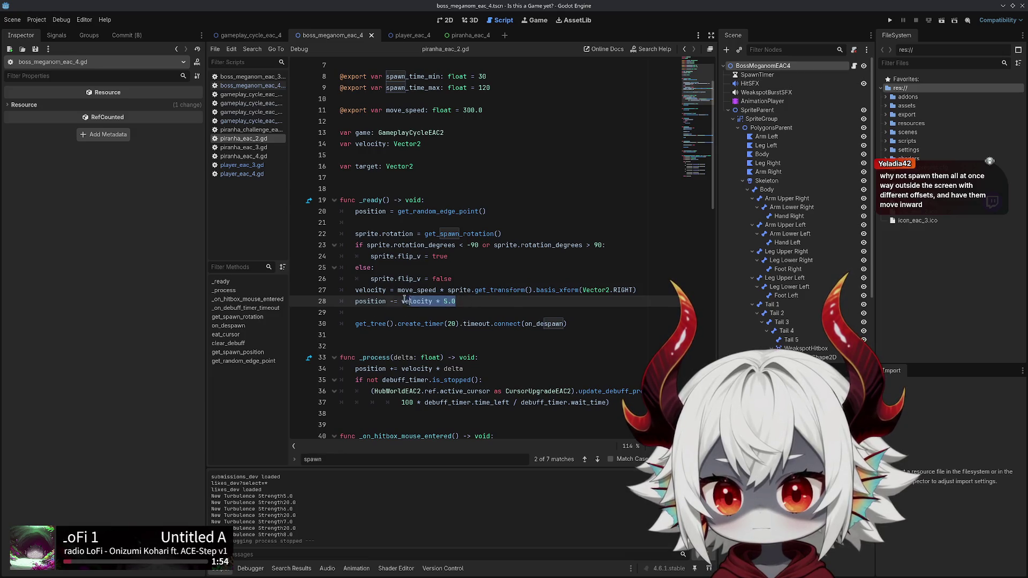
pyautogui.hotkey('ctrl', 'shift', 'z')
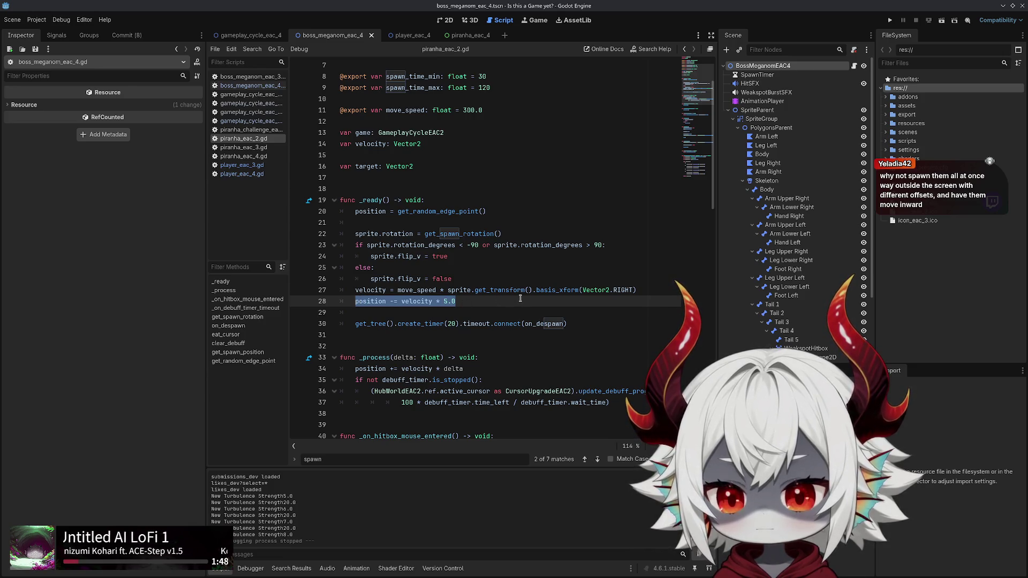
# Add a blank line above the velocity line with offset_spawn_position(velocity * 5), fixing the typo
pyautogui.click(657, 290)
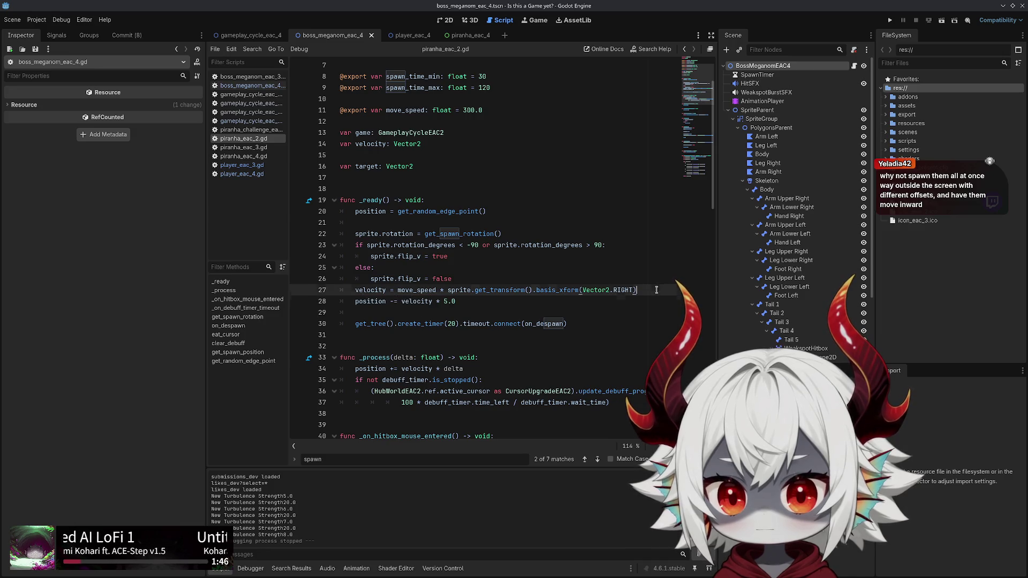
pyautogui.hotkey('ctrl', 'shift', 'Return')
pyautogui.press('Return')
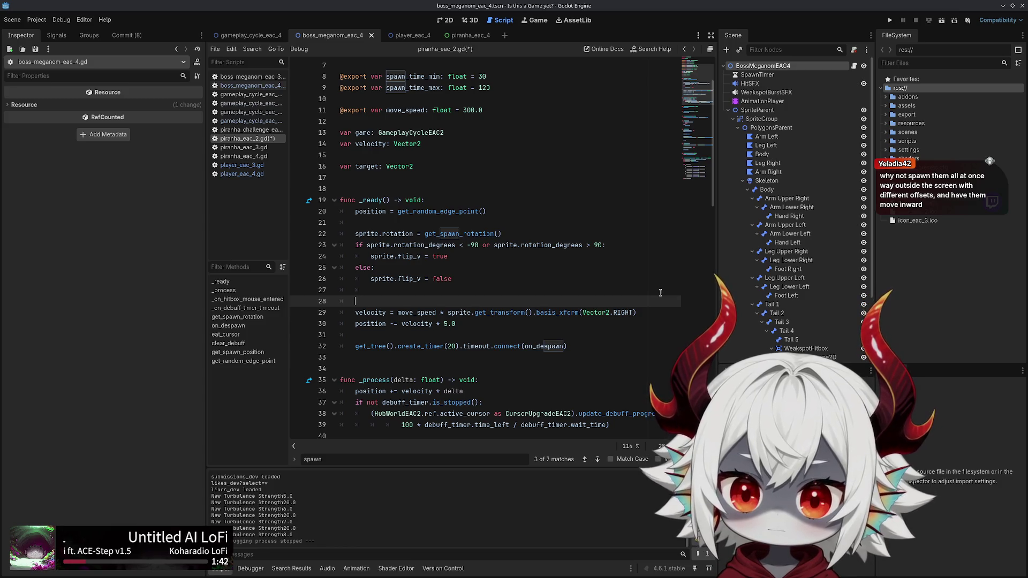
pyautogui.write('offset')
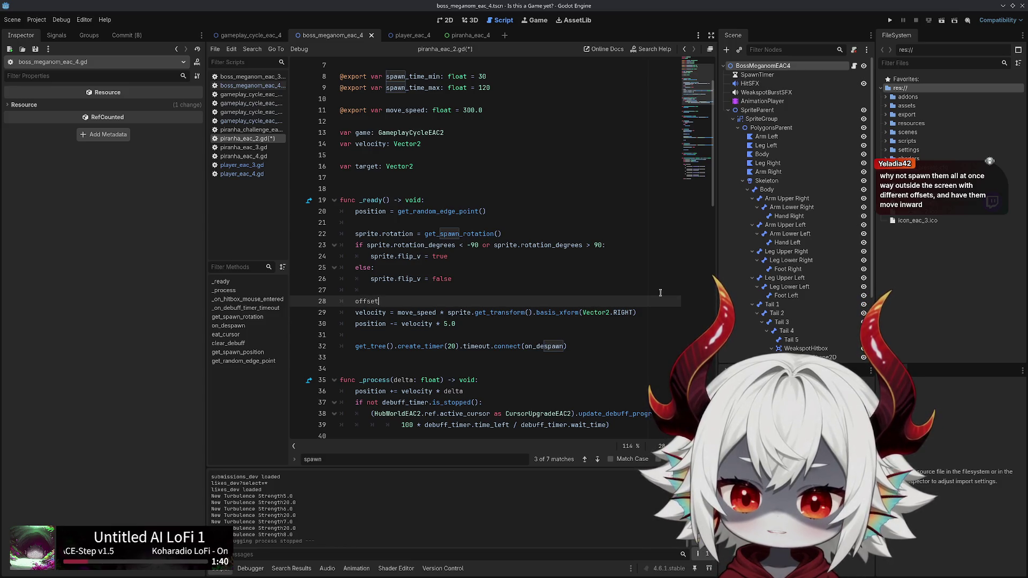
pyautogui.write('_spawn_poosition()')
pyautogui.press('Home')
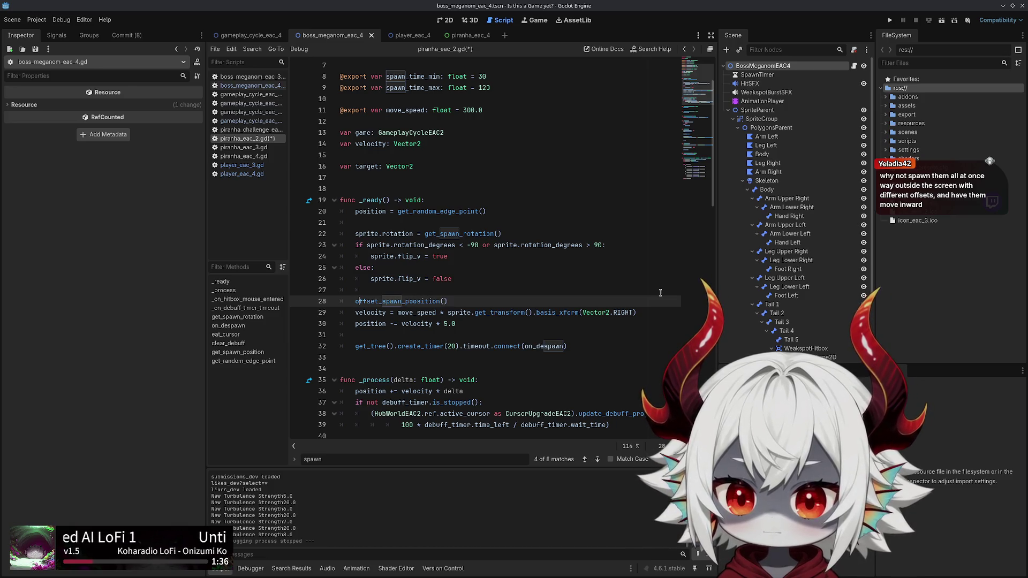
pyautogui.hotkey('ctrl', 'Right')
pyautogui.press('BackSpace')
pyautogui.press('End')
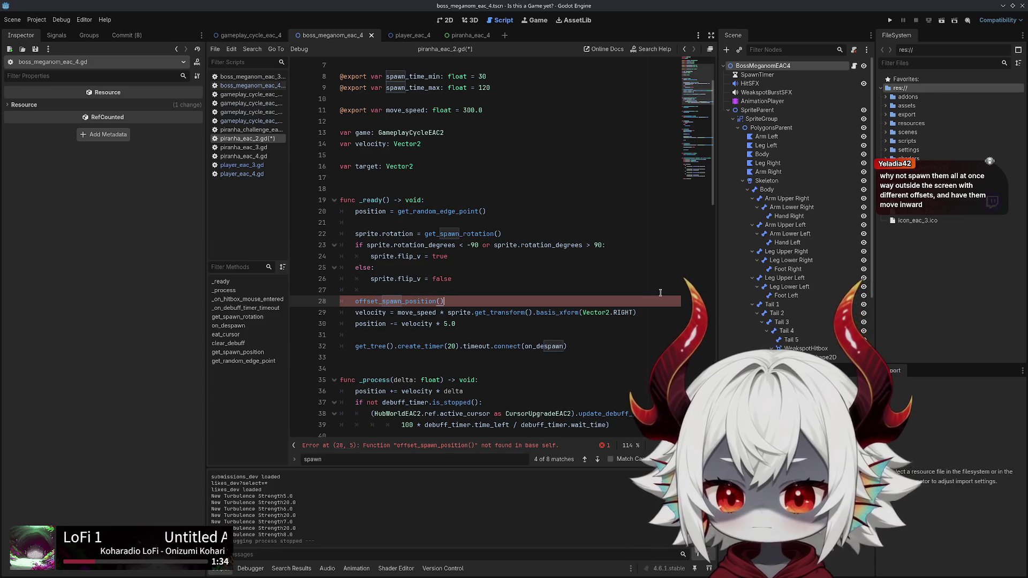
pyautogui.press('Left')
pyautogui.write('velocity * 5')
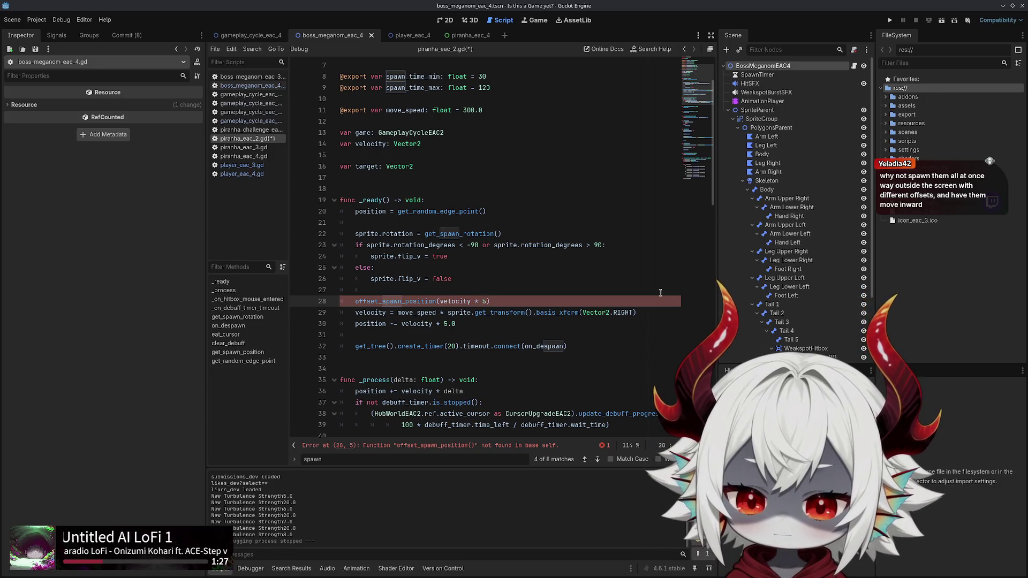
# Cut the velocity * 5 argument and delete the velocity and position lines
pyautogui.hotkey('ctrl', 'shift', 'Left')
pyautogui.hotkey('ctrl', 'shift', 'Left')
pyautogui.hotkey('ctrl', 'shift', 'Left')
pyautogui.hotkey('ctrl', 'x')
pyautogui.press('Down')
pyautogui.press('Down')
pyautogui.press('End')
pyautogui.hotkey('shift', 'Up')
pyautogui.hotkey('shift', 'Home')
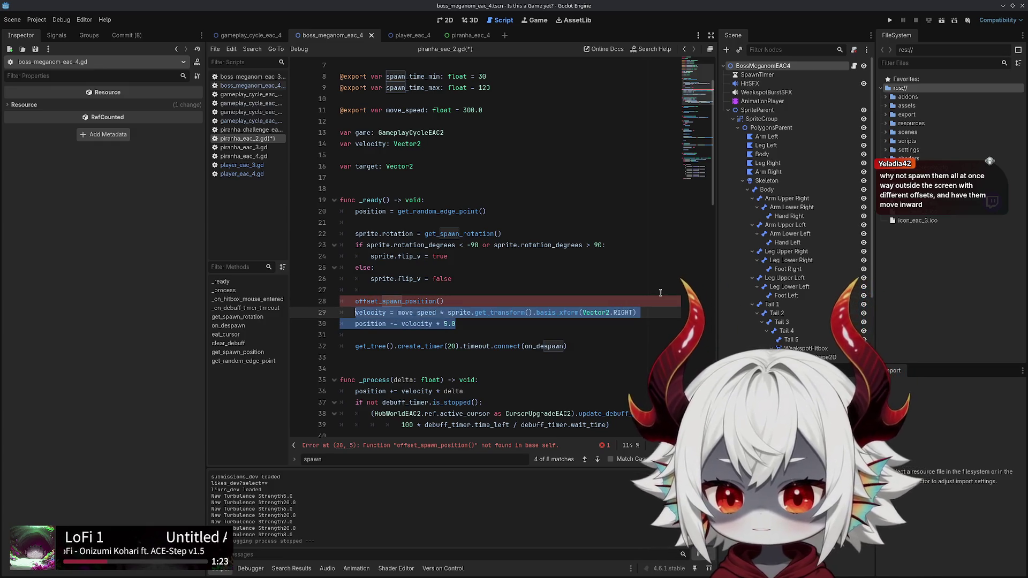
pyautogui.press('BackSpace')
pyautogui.press('Delete')
pyautogui.press('Down')
pyautogui.press('Down')
pyautogui.press('Down')
pyautogui.press('Down')
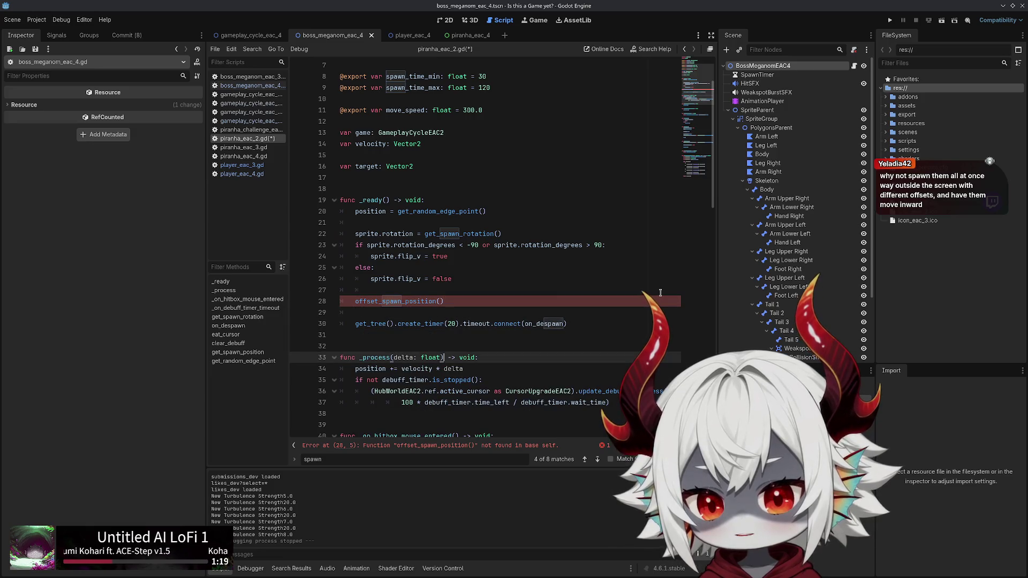
pyautogui.scroll(-5, 398, 348)
# Start a func after clear_debuff, then undo back to restore the lines without offset_spawn_position()
pyautogui.click(396, 335)
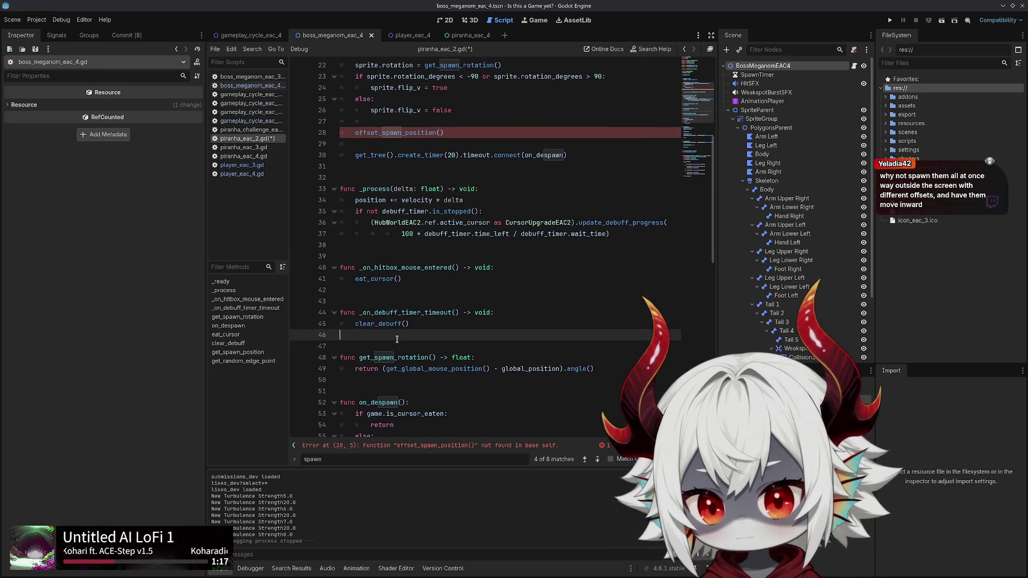
pyautogui.press('Return')
pyautogui.press('Return')
pyautogui.press('Return')
pyautogui.press('Up')
pyautogui.write('func')
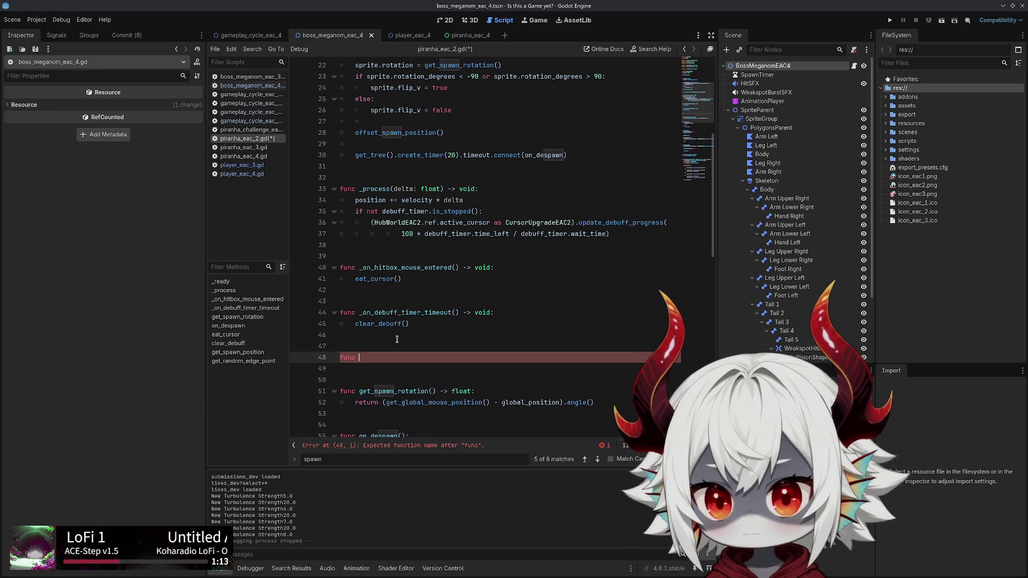
pyautogui.hotkey('ctrl', 'z')
pyautogui.hotkey('ctrl', 'z')
pyautogui.hotkey('ctrl', 'z')
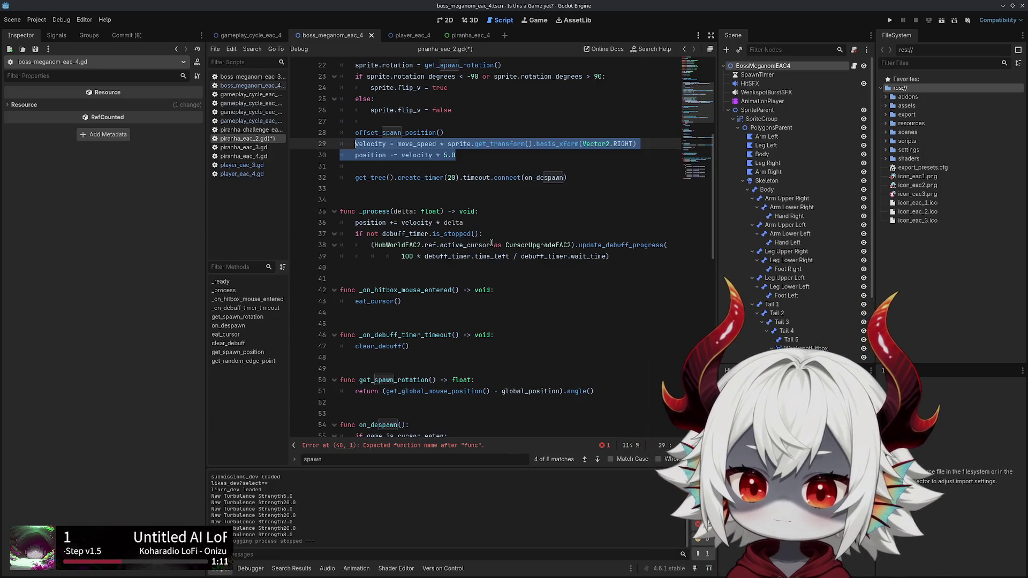
pyautogui.hotkey('ctrl', 'z')
pyautogui.hotkey('ctrl', 'z')
pyautogui.hotkey('ctrl', 'z')
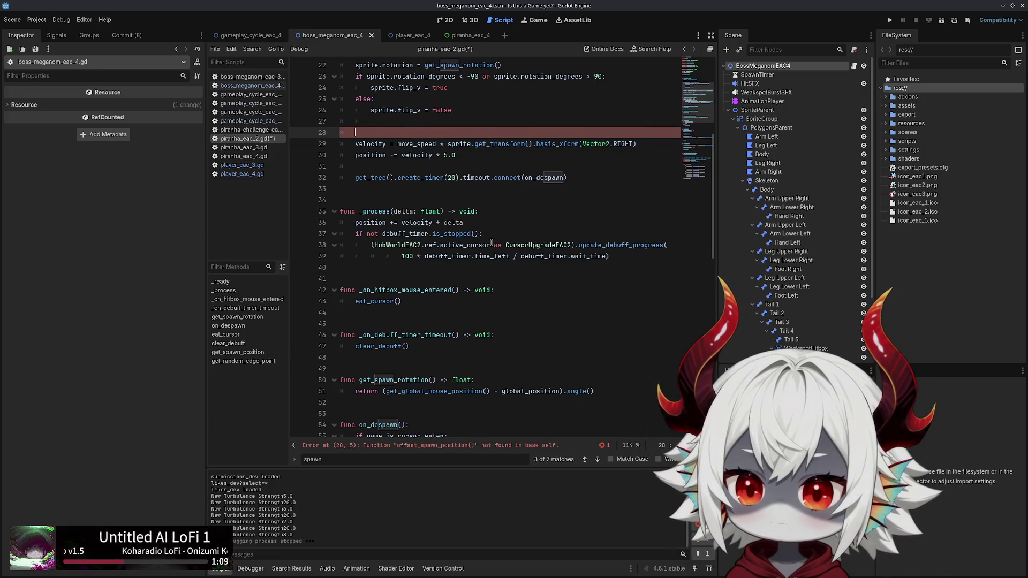
pyautogui.hotkey('ctrl', 'z')
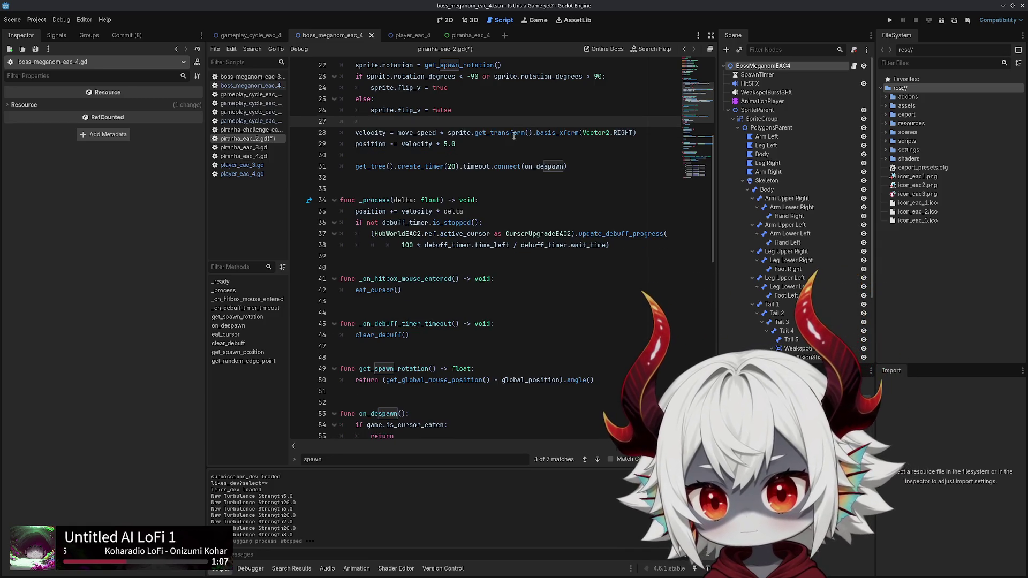
pyautogui.hotkey('ctrl', 'z')
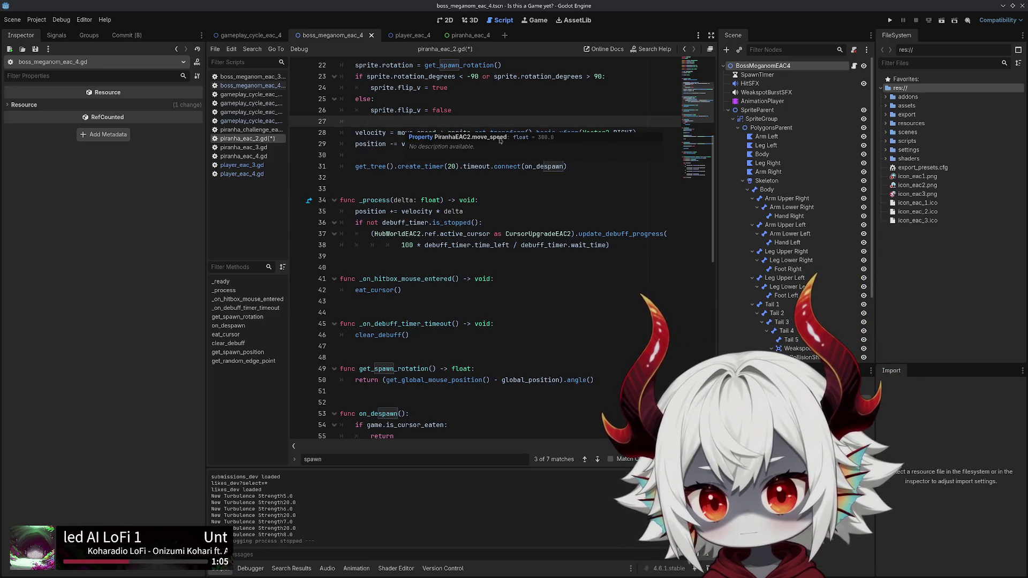
# Begin typing get_ before velocity on the position line
pyautogui.click(401, 142)
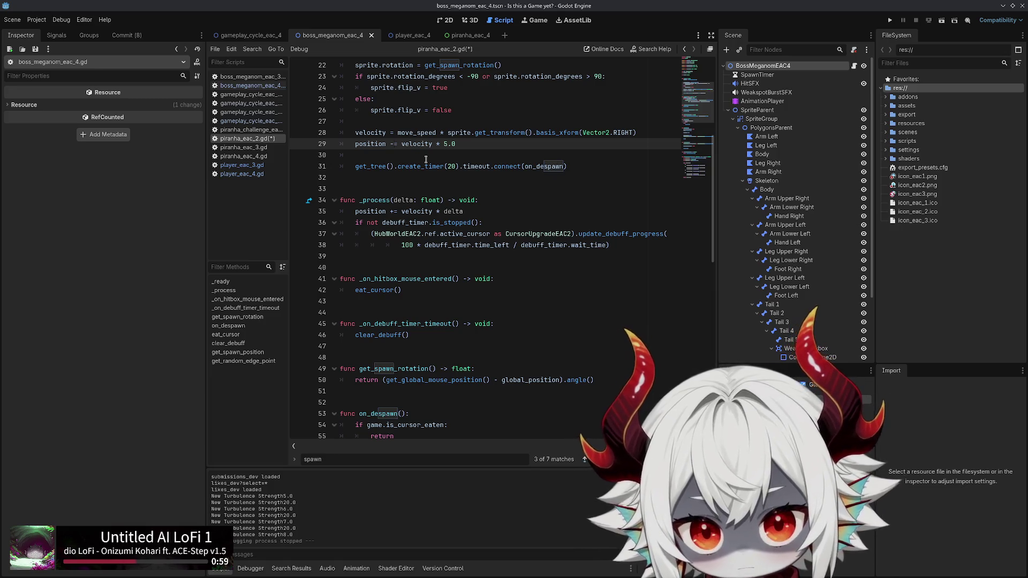
pyautogui.write('get_')
pyautogui.press('Left')
# Make the position line subtract an empty get_spawn_offset() call
pyautogui.write('spawn_offset')
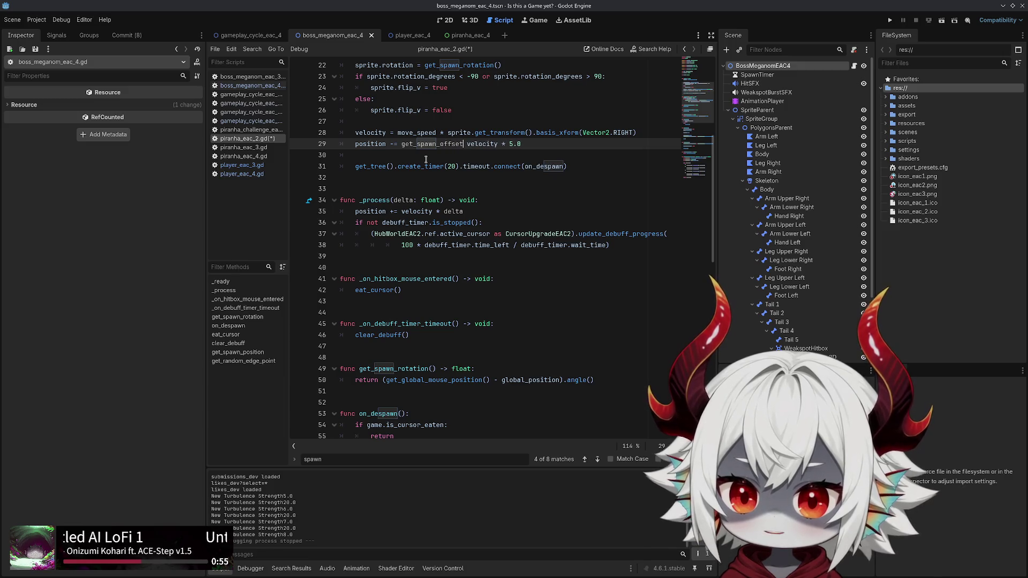
pyautogui.write('(')
pyautogui.press('End')
pyautogui.write(')')
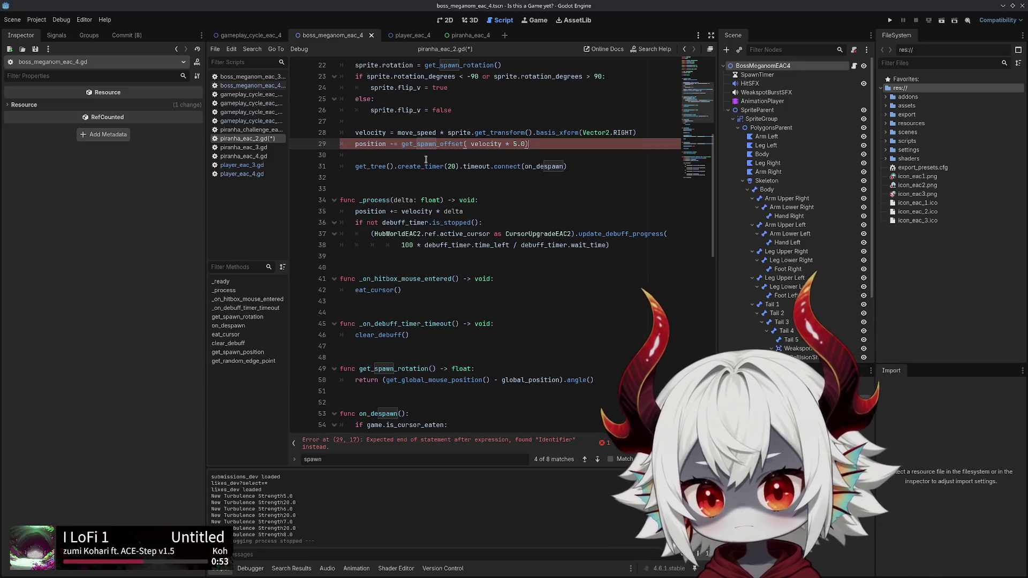
pyautogui.hotkey('ctrl', 'z')
pyautogui.hotkey('ctrl', 'z')
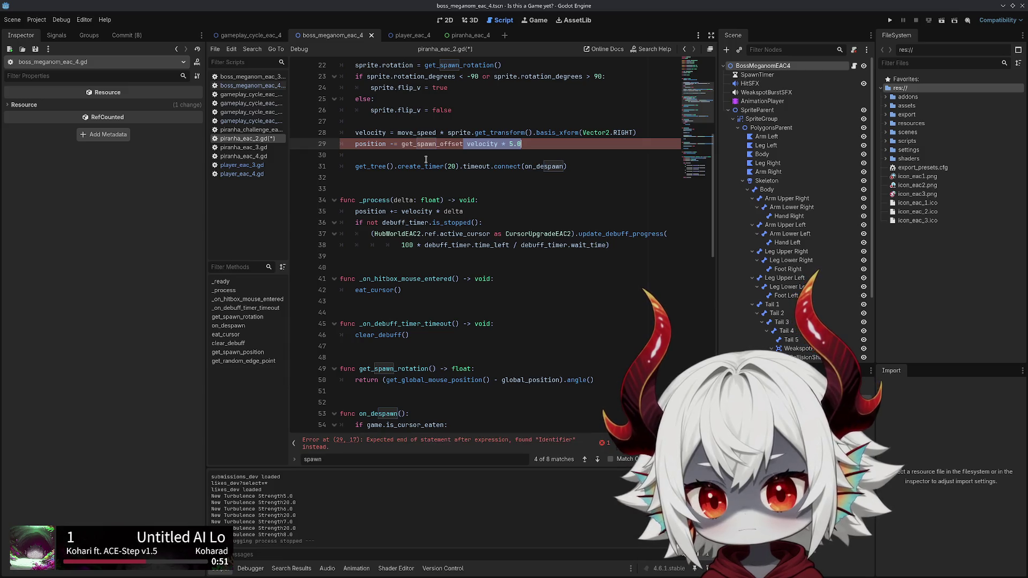
pyautogui.press('BackSpace')
pyautogui.press('BackSpace')
pyautogui.write('()')
# Add func get_spawn_offset() -> float below clear_debuff, returning velocity * 5.0
pyautogui.press('Down')
pyautogui.press('Down')
pyautogui.press('Down')
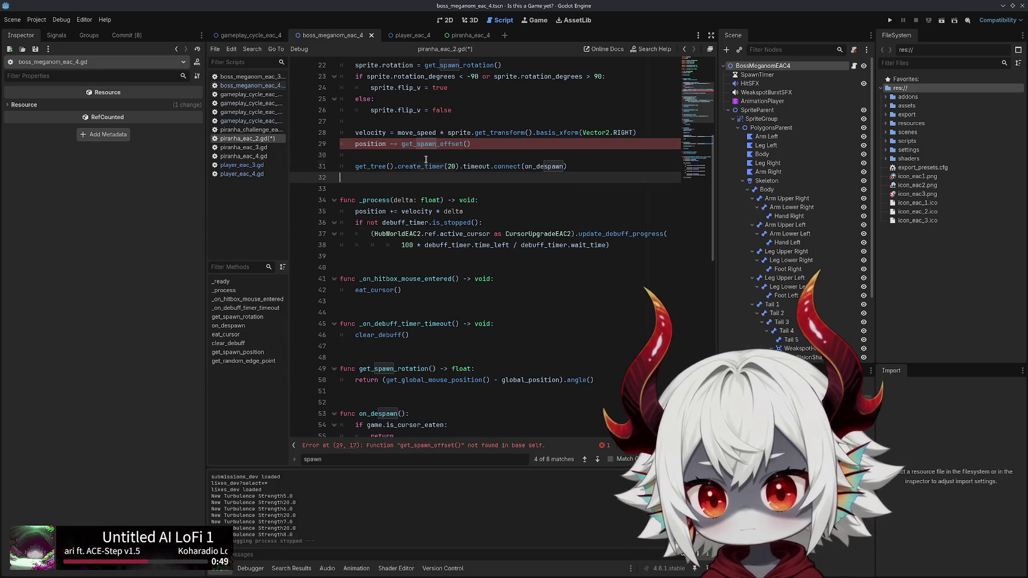
pyautogui.press('Down')
pyautogui.press('Down')
pyautogui.press('Down')
pyautogui.press('Return')
pyautogui.press('Return')
pyautogui.press('Return')
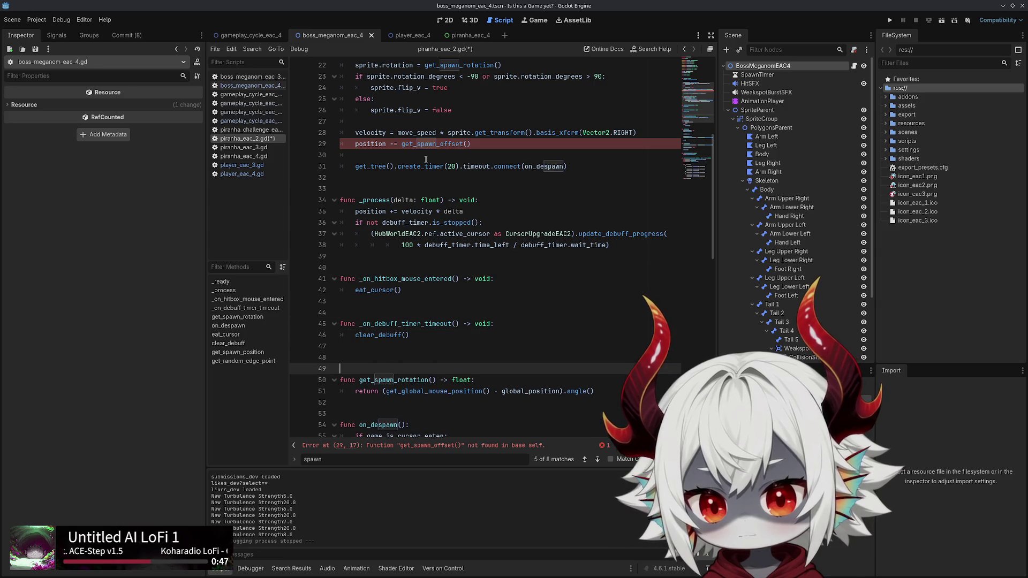
pyautogui.press('Up')
pyautogui.write('func ')
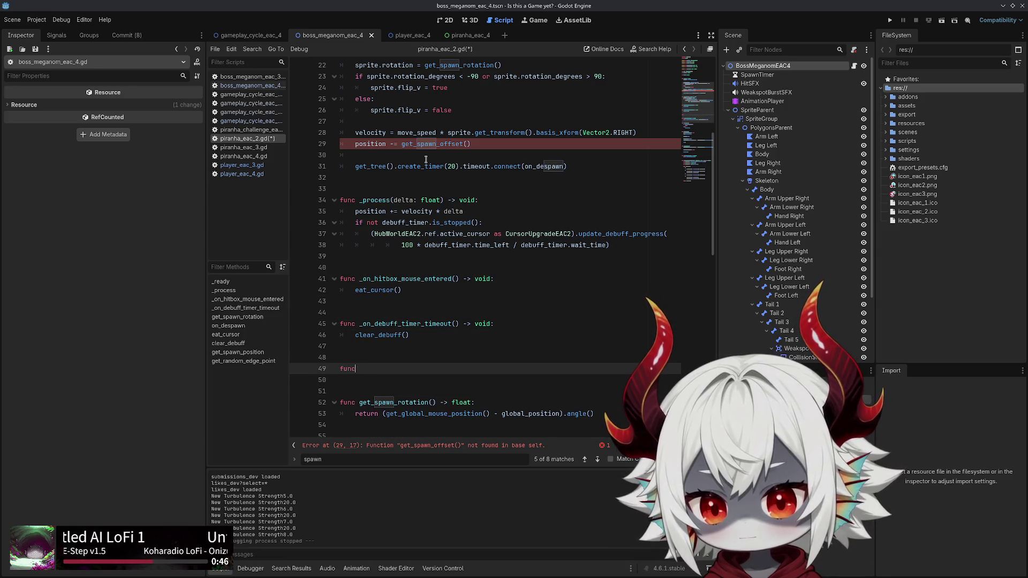
pyautogui.write(' get_spawn_offset() -> floa')
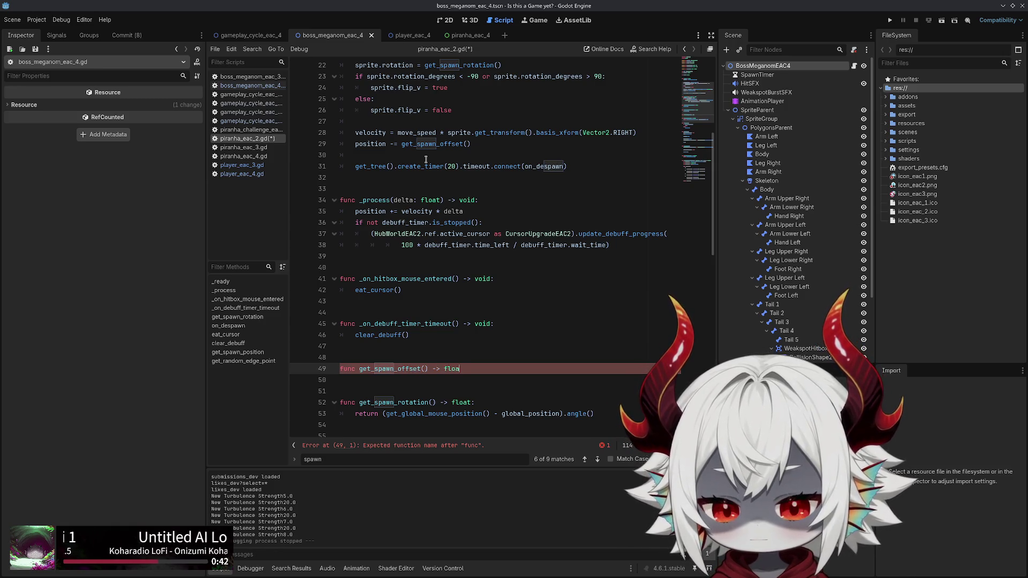
pyautogui.write('t:')
pyautogui.press('Return')
pyautogui.write('velocity * 5.0')
pyautogui.press('Home')
pyautogui.write('return')
# Change get_spawn_offset's return type from float to Vector2
pyautogui.press('Up')
pyautogui.press('Left')
pyautogui.hotkey('ctrl', 'shift', 'Left')
pyautogui.write('Vector2')
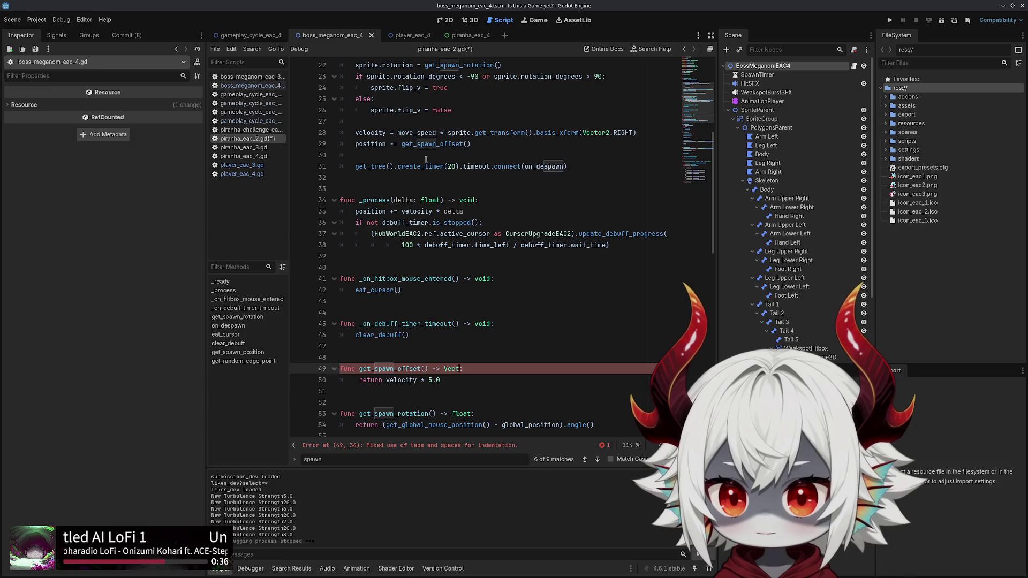
pyautogui.press('Escape')
# Fix the return line's indentation and save piranha_eac_2.gd
pyautogui.press('Down')
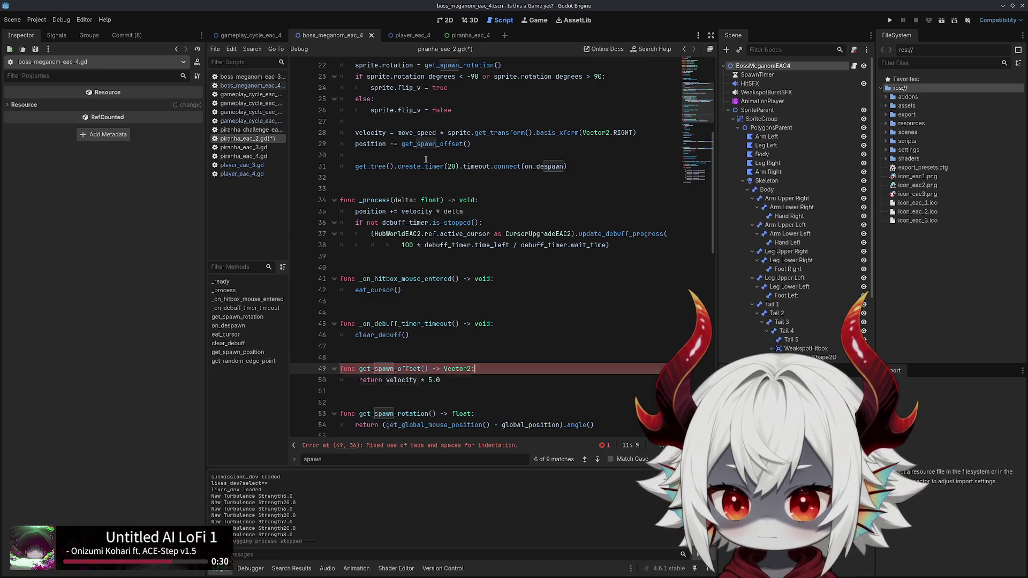
pyautogui.press('Down')
pyautogui.press('Down')
pyautogui.press('Up')
pyautogui.press('Up')
pyautogui.press('Up')
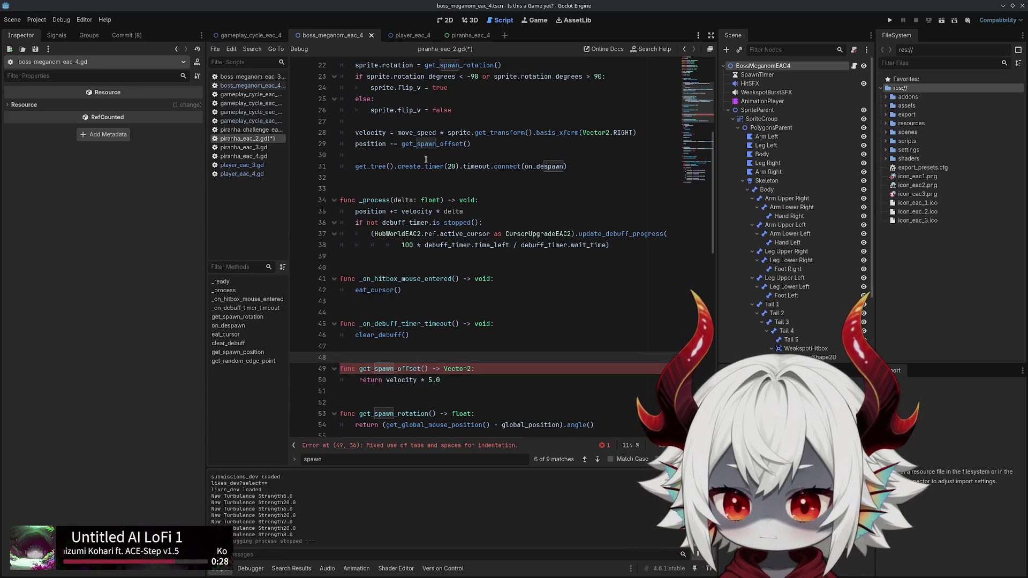
pyautogui.scroll(-2, 426, 159)
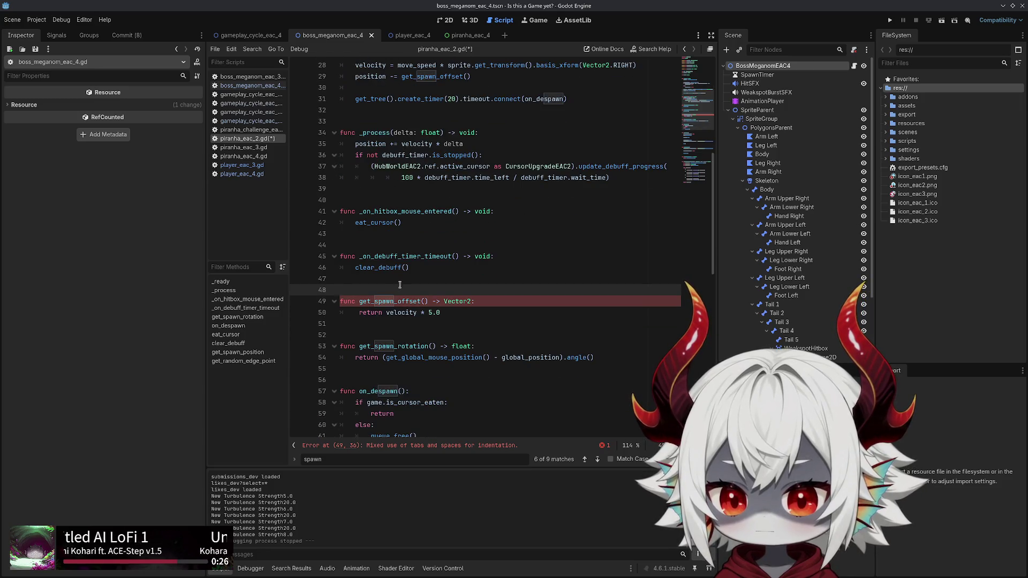
pyautogui.click(486, 300)
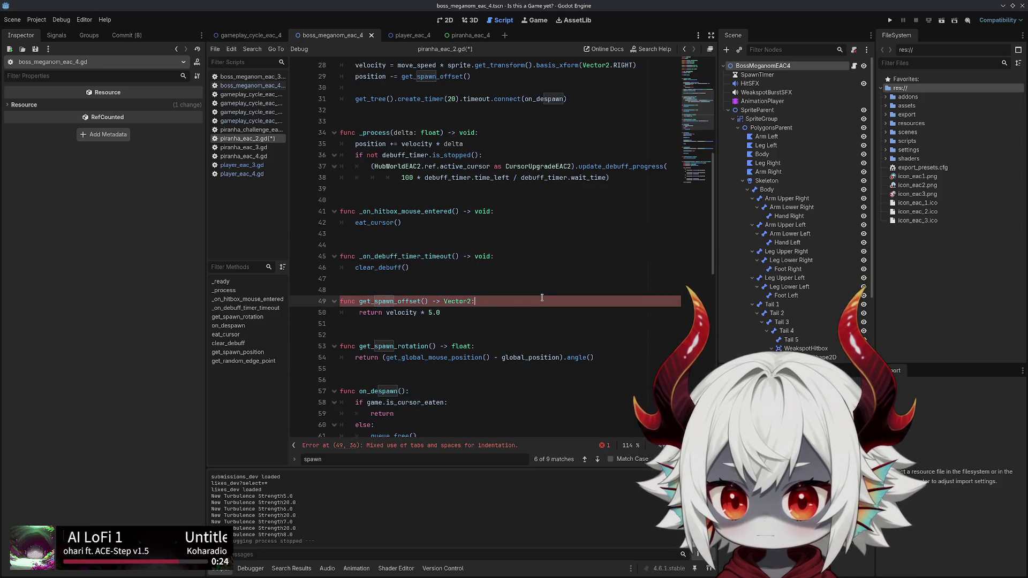
pyautogui.click(356, 313)
pyautogui.press('BackSpace')
pyautogui.press('BackSpace')
pyautogui.press('Tab')
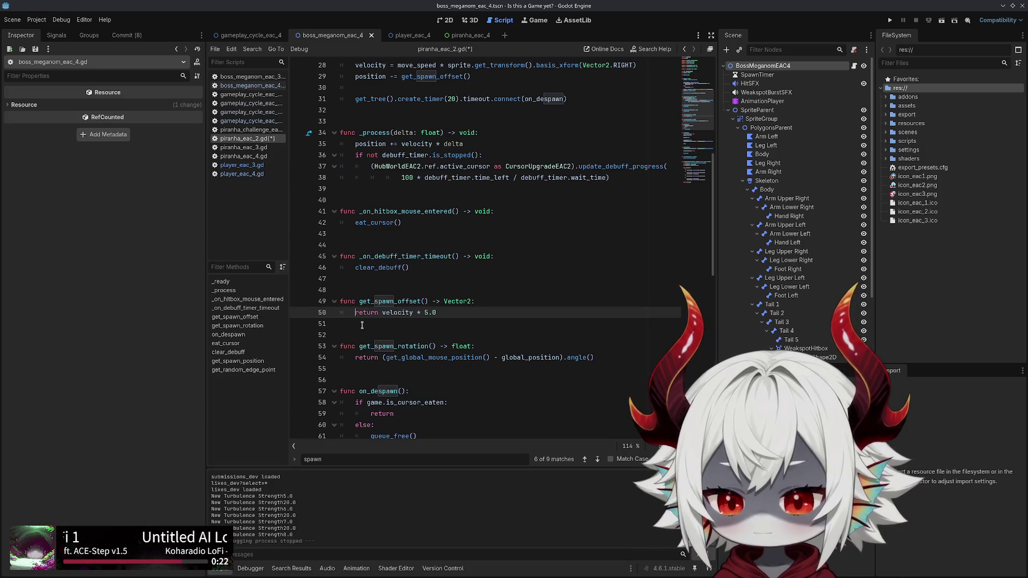
pyautogui.hotkey('ctrl', 's')
pyautogui.doubleClick(376, 302)
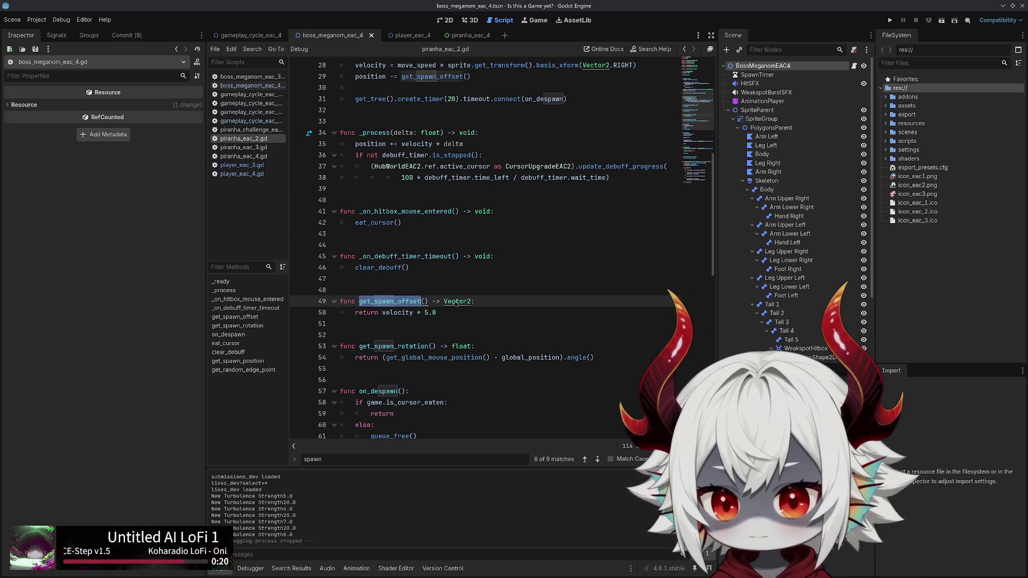
# Try pasting the get_spawn_offset function at line 8 of piranha_eac_4.gd, then undo it
pyautogui.moveTo(437, 313); pyautogui.dragTo(299, 298)
pyautogui.hotkey('ctrl', 'c')
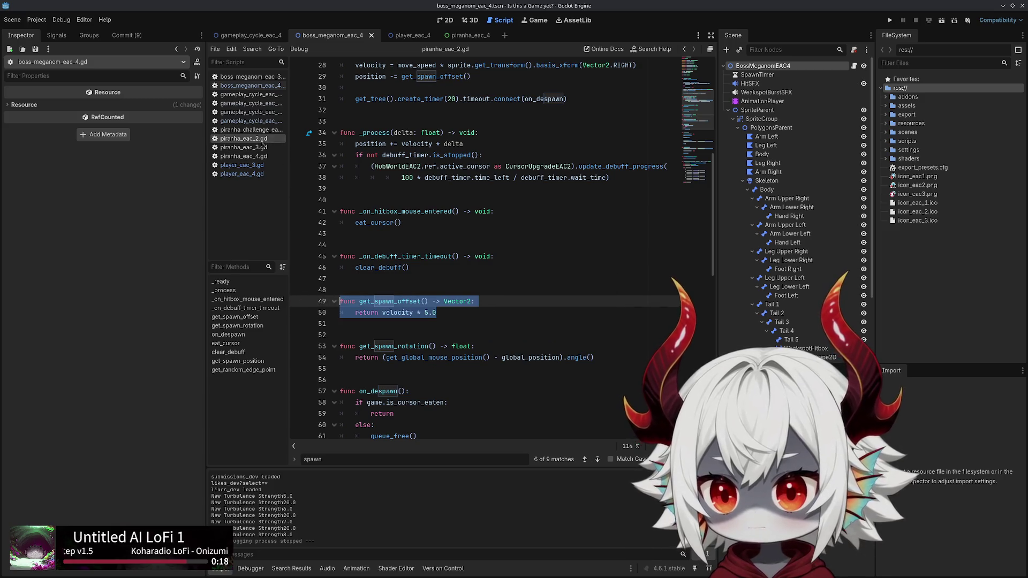
pyautogui.scroll(4, 438, 211)
pyautogui.scroll(-2, 438, 211)
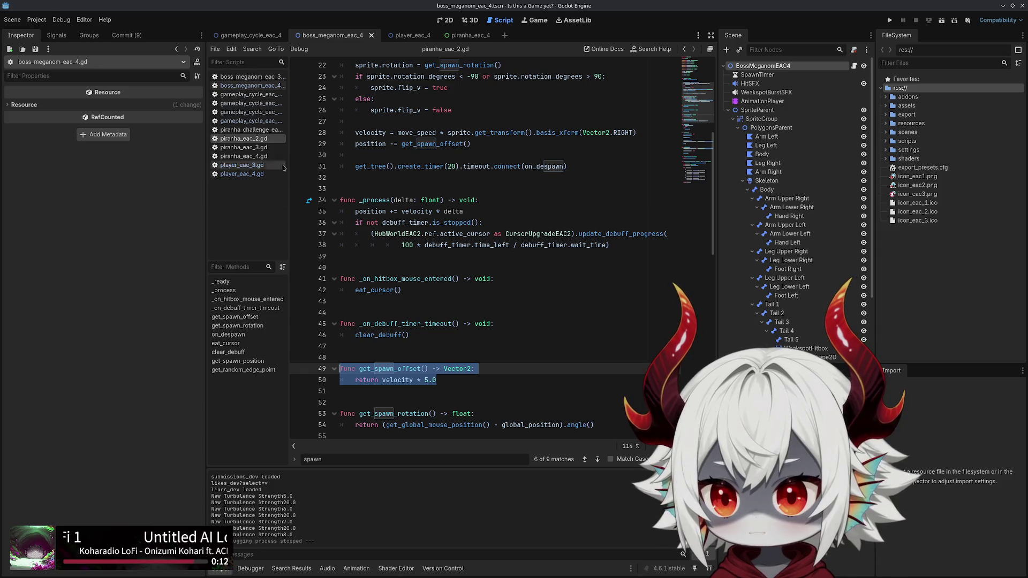
pyautogui.click(263, 156)
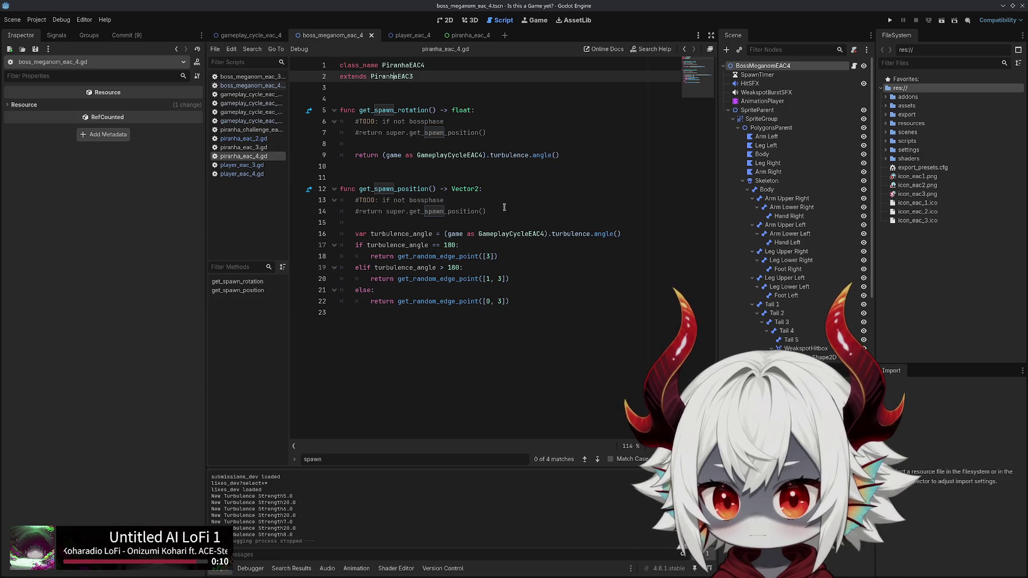
pyautogui.click(506, 142)
pyautogui.hotkey('ctrl', 'v')
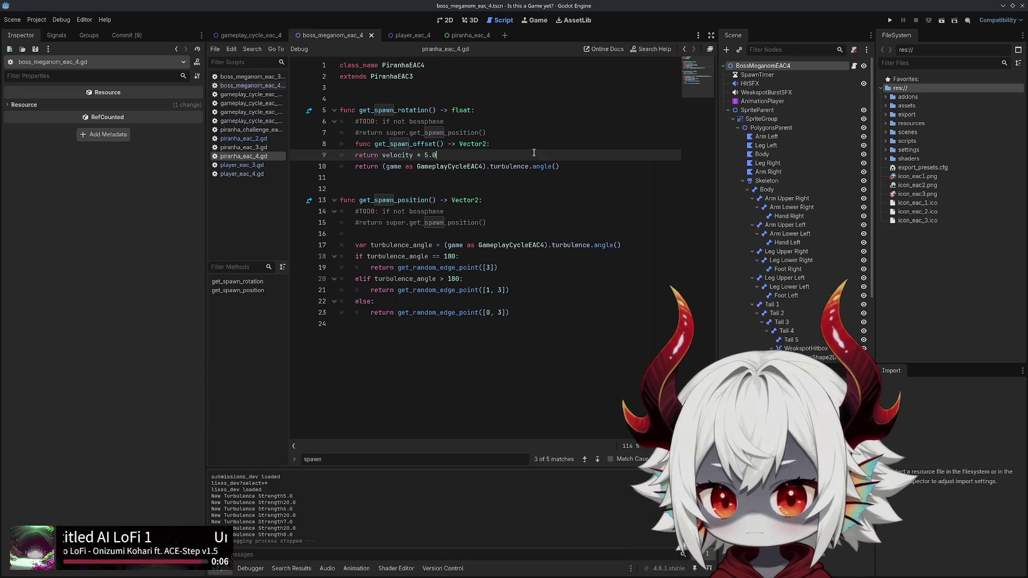
pyautogui.hotkey('ctrl', 'z')
pyautogui.press('Down')
pyautogui.press('Down')
pyautogui.press('Down')
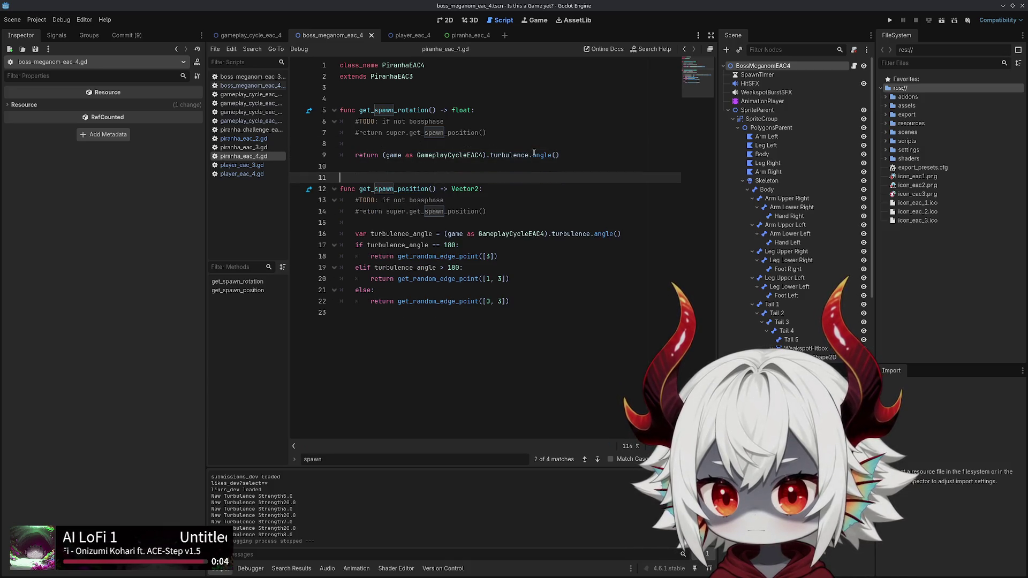
# Move the get_spawn_offset block below get_spawn_rotation in piranha_eac_2.gd and save
pyautogui.click(243, 138)
pyautogui.scroll(-4, 482, 363)
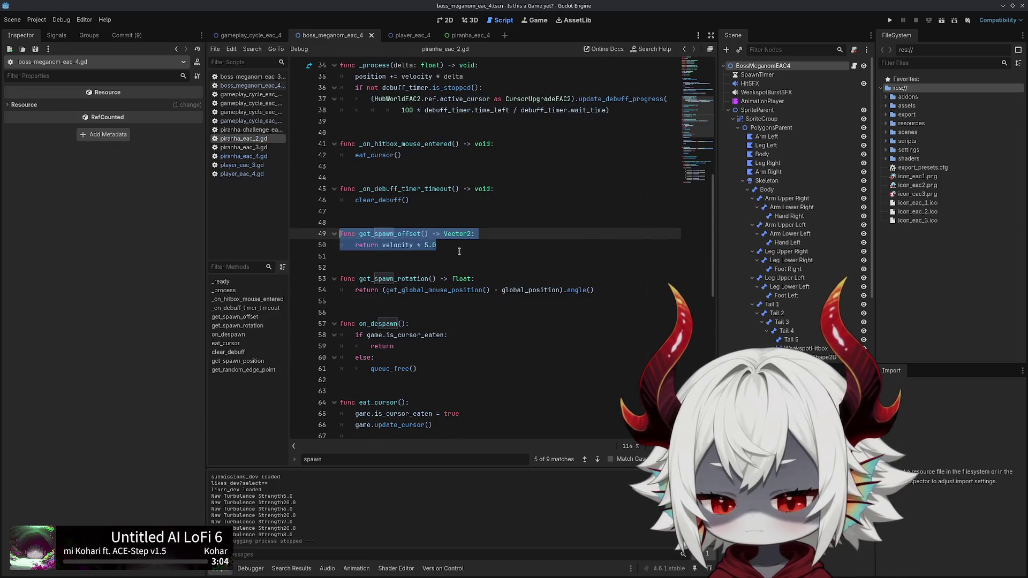
pyautogui.moveTo(459, 245); pyautogui.dragTo(437, 234)
pyautogui.hotkey('shift', 'Up')
pyautogui.hotkey('shift', 'Up')
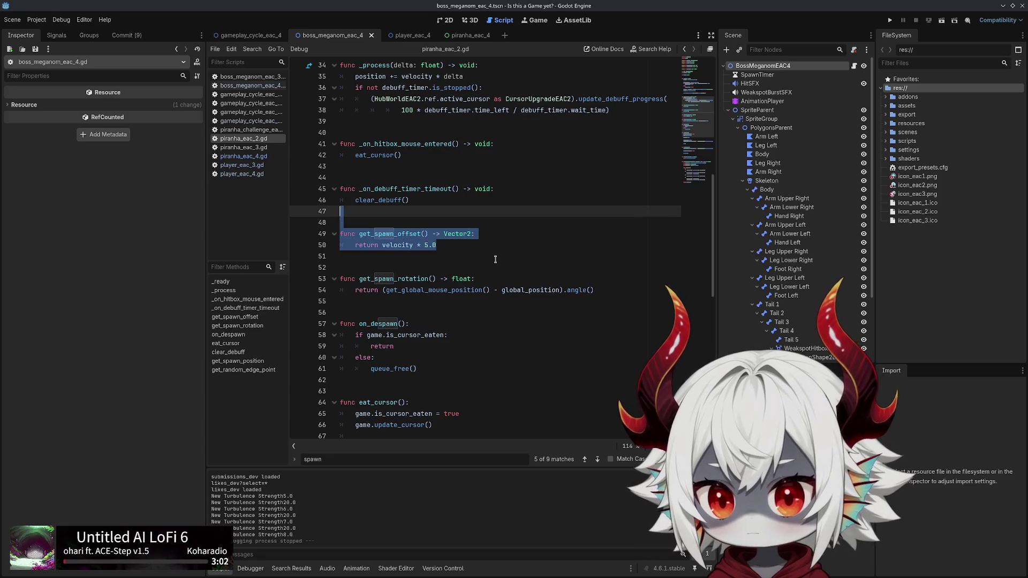
pyautogui.hotkey('alt', 'Down')
pyautogui.hotkey('alt', 'Down')
pyautogui.hotkey('alt', 'Down')
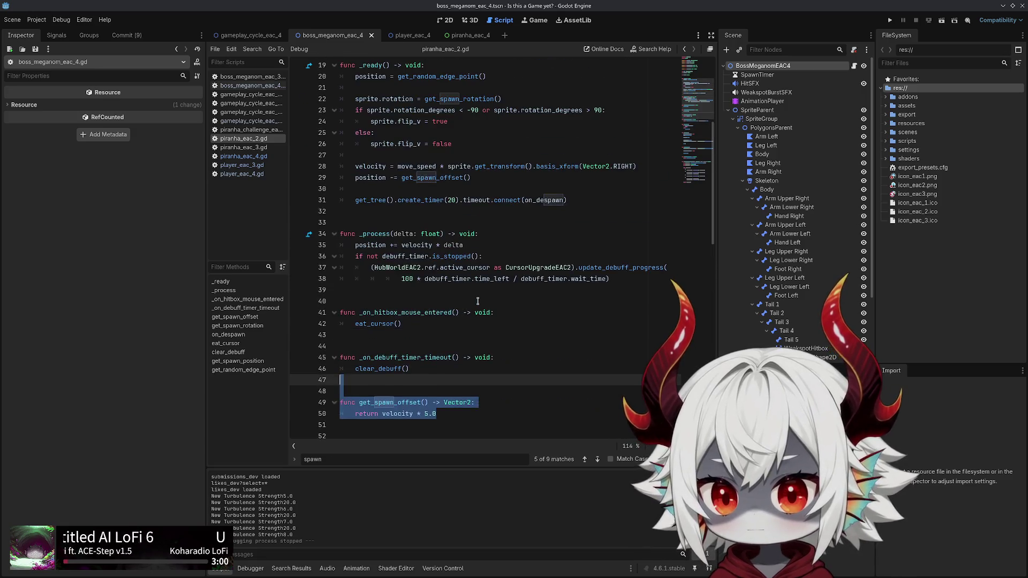
pyautogui.hotkey('alt', 'Down')
pyautogui.hotkey('alt', 'Down')
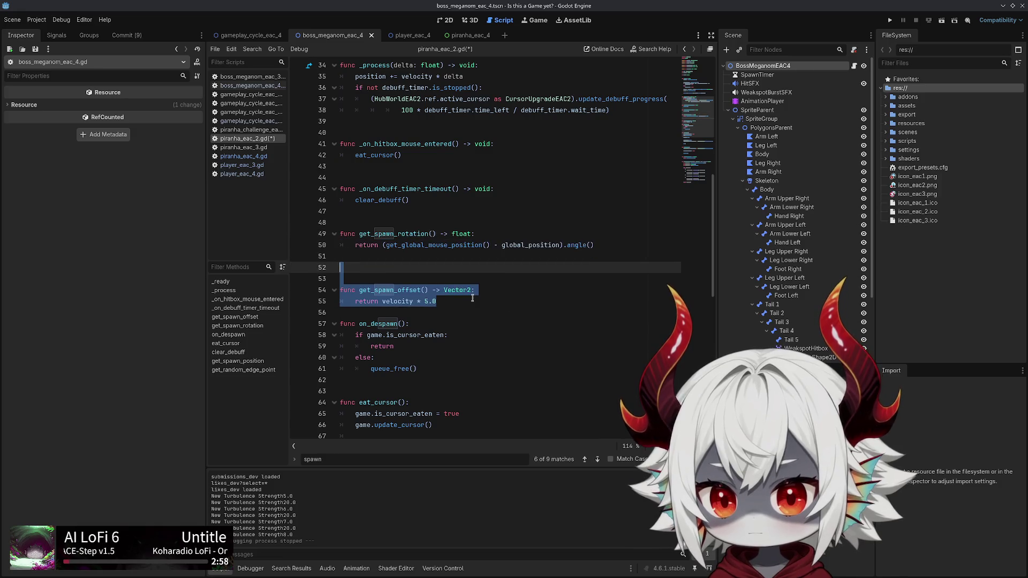
pyautogui.hotkey('alt', 'Up')
pyautogui.hotkey('ctrl', 's')
# Search piranha_eac_2.gd for the spawn position function
pyautogui.click(245, 156)
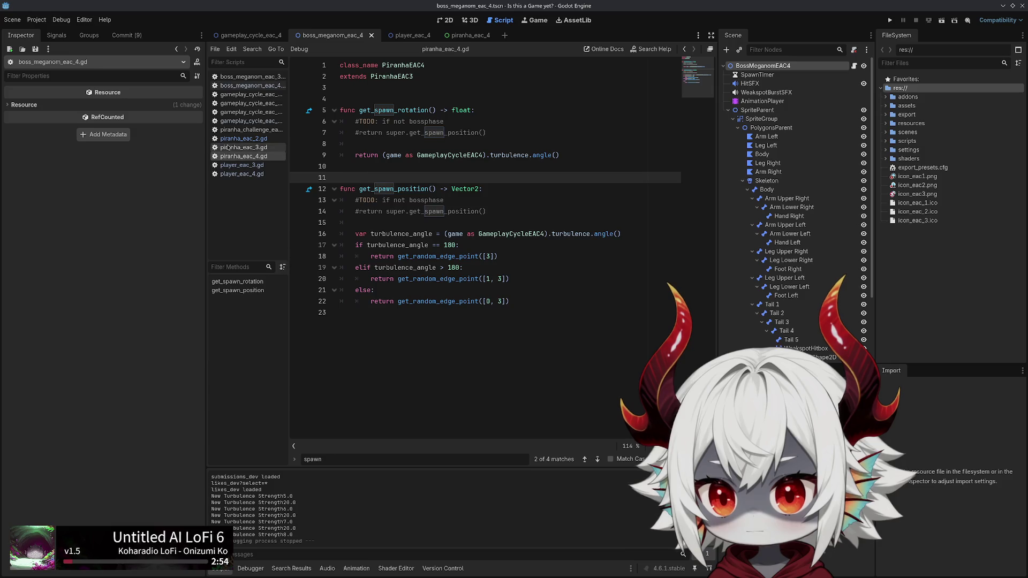
pyautogui.click(243, 139)
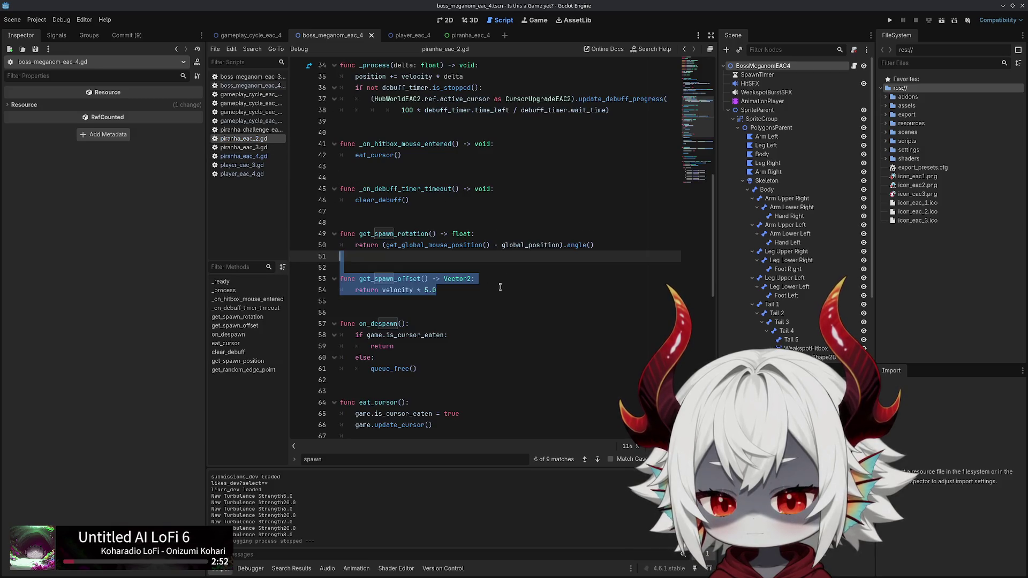
pyautogui.hotkey('ctrl', 'f')
pyautogui.write('potision')
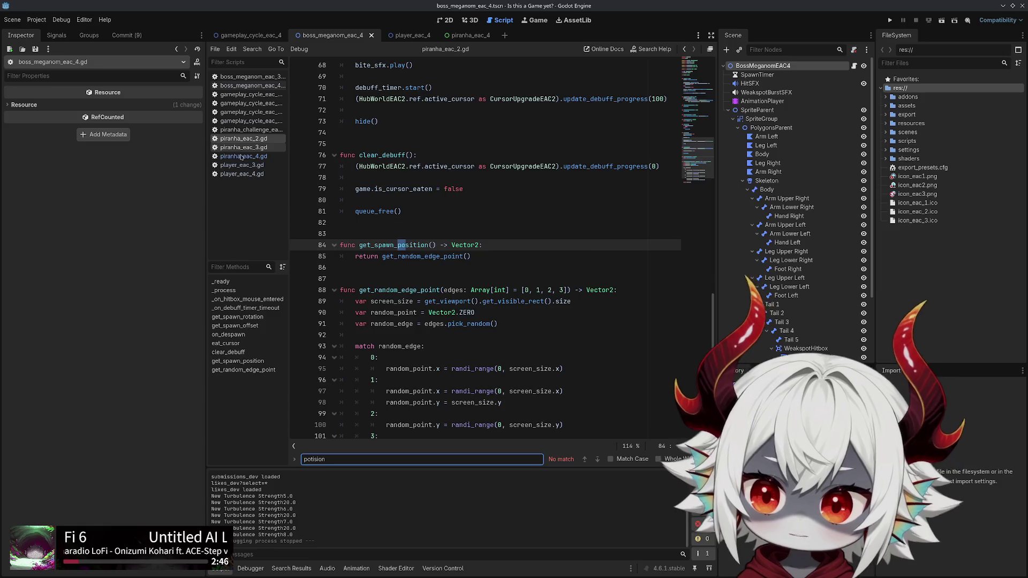
# Append get_spawn_offset() -> Vector2 returning velocity * 5.0 to the end of piranha_eac_4.gd
pyautogui.hotkey('alt', 'Left')
pyautogui.click(417, 358)
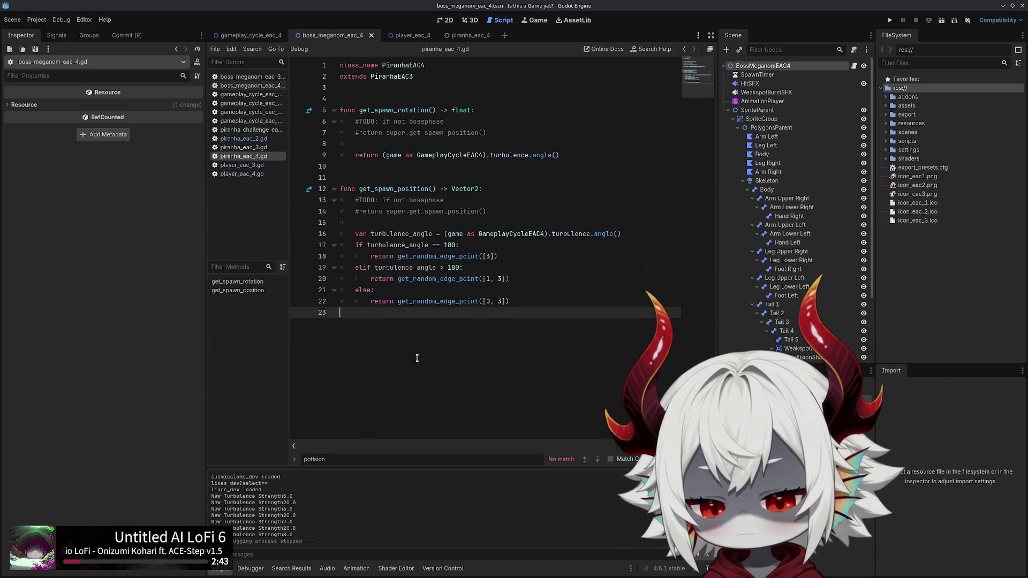
pyautogui.press('Return')
pyautogui.press('Return')
pyautogui.write('func get_spawn_offset() -> Vector2:')
pyautogui.press('Return')
pyautogui.write('return velocity * 5.0')
# Go back to piranha_eac_2.gd and locate the spawn position functions
pyautogui.click(237, 138)
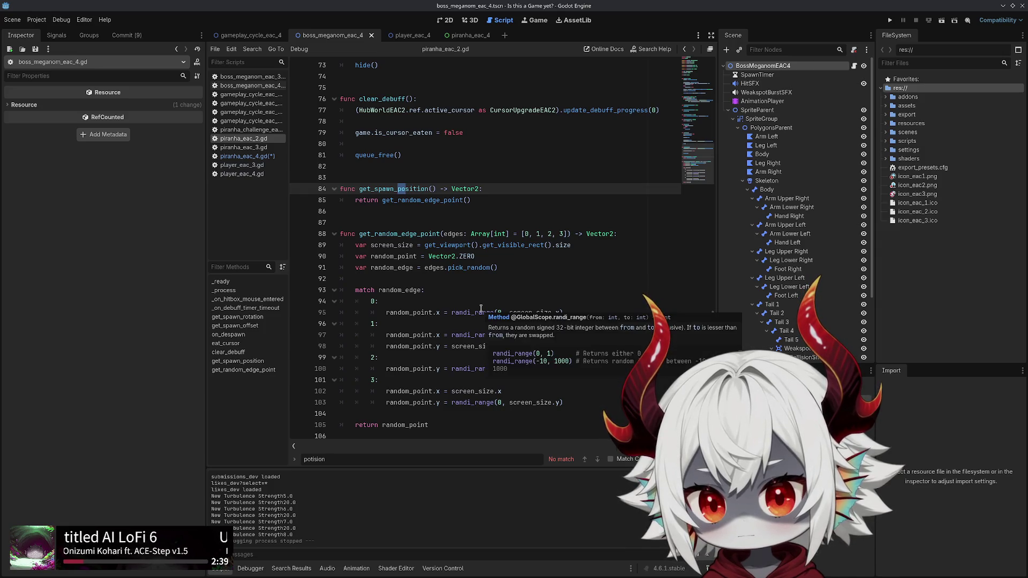
pyautogui.scroll(4, 481, 308)
pyautogui.scroll(10, 480, 309)
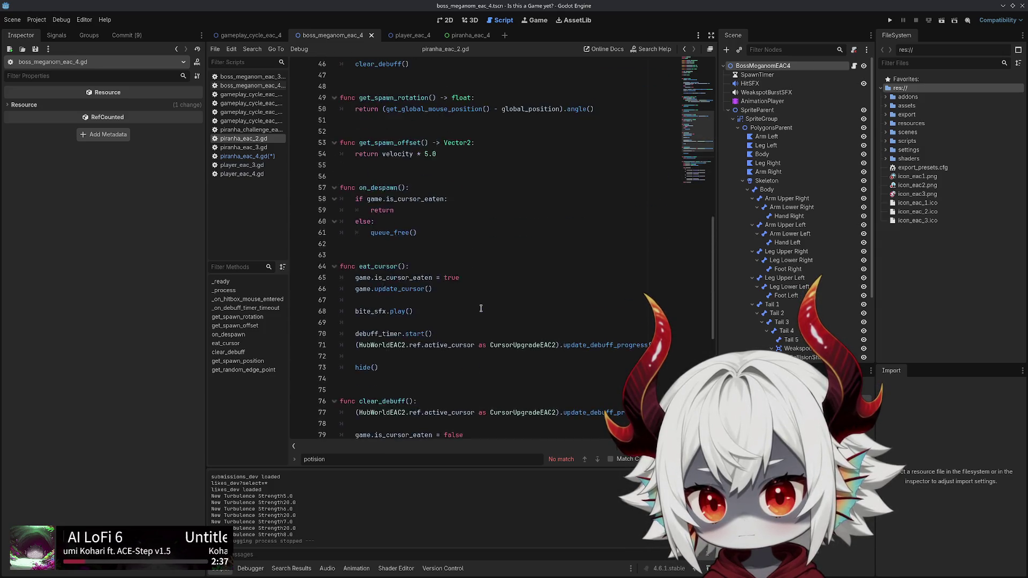
pyautogui.scroll(-14, 481, 308)
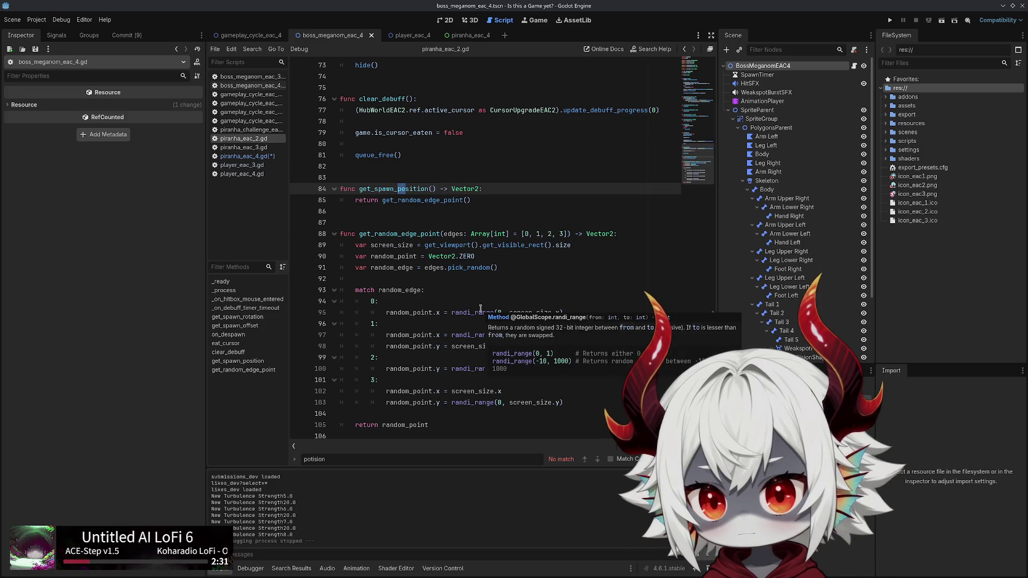
pyautogui.scroll(11, 480, 308)
pyautogui.scroll(-11, 480, 308)
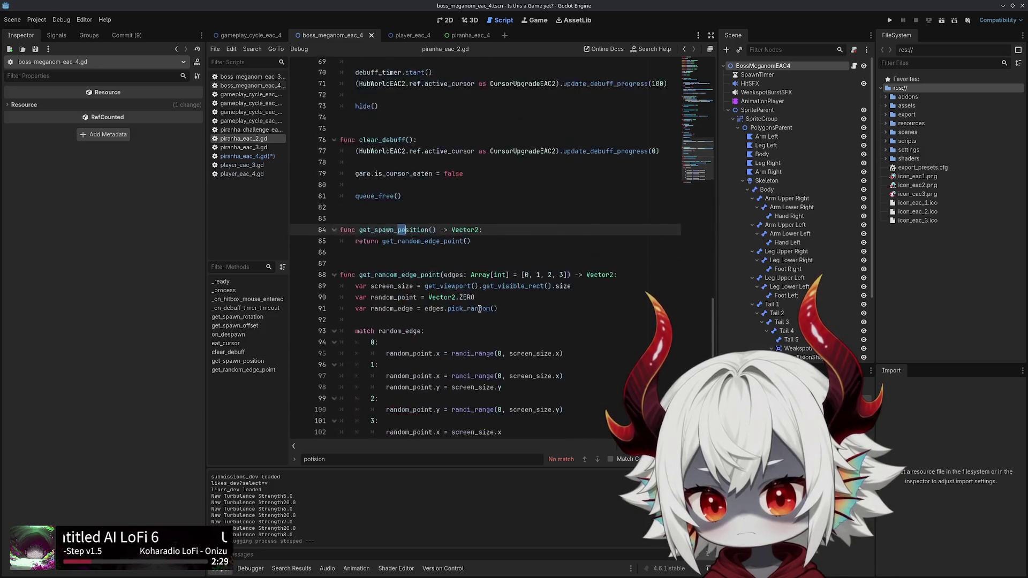
pyautogui.moveTo(444, 425); pyautogui.dragTo(437, 413)
# Remove get_spawn_position and get_random_edge_point from their old place in piranha_eac_2.gd
pyautogui.moveTo(315, 207); pyautogui.dragTo(401, 155)
pyautogui.hotkey('ctrl', 'c')
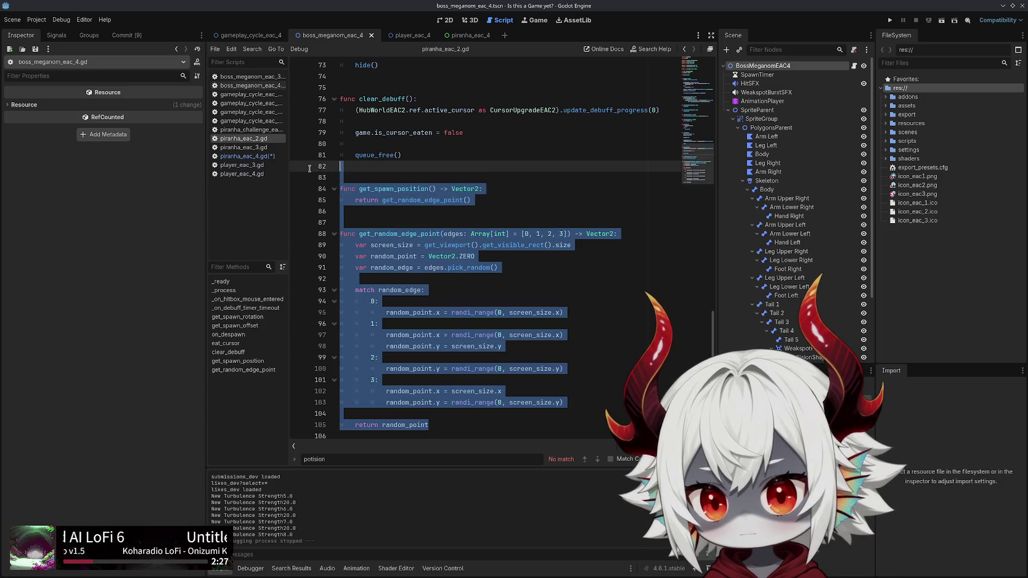
pyautogui.scroll(8, 575, 350)
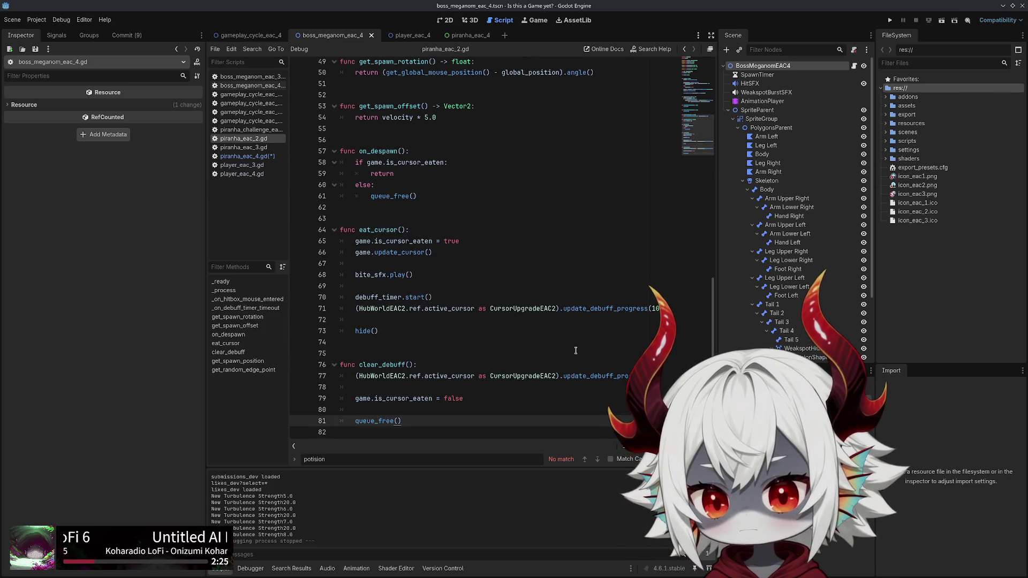
pyautogui.press('BackSpace')
pyautogui.scroll(4, 425, 282)
pyautogui.scroll(3, 421, 300)
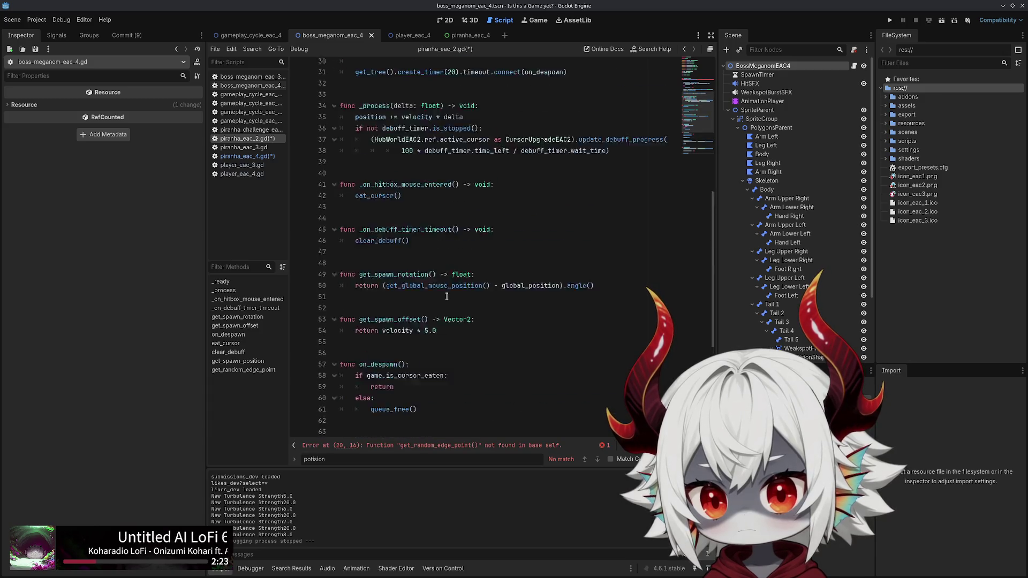
pyautogui.scroll(4, 488, 302)
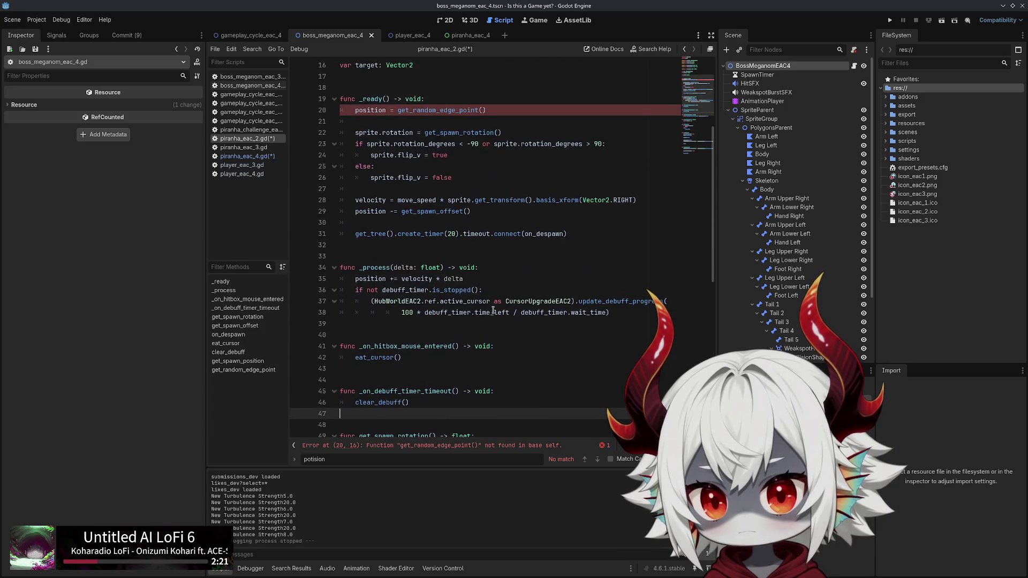
pyautogui.scroll(-5, 492, 311)
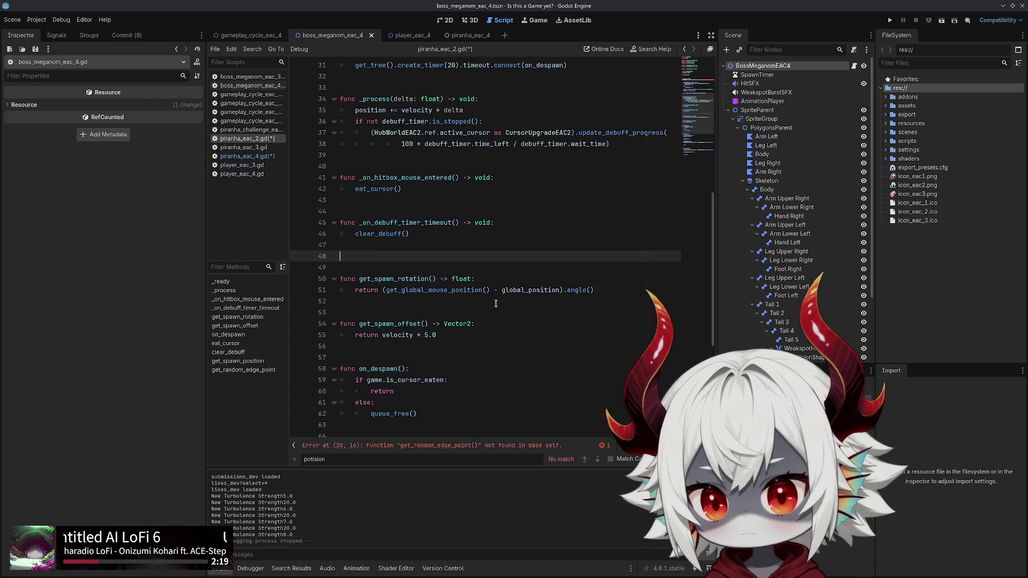
# Paste both functions after _on_debuff_timer_timeout and tidy the surrounding blank lines
pyautogui.hotkey('ctrl', 'v')
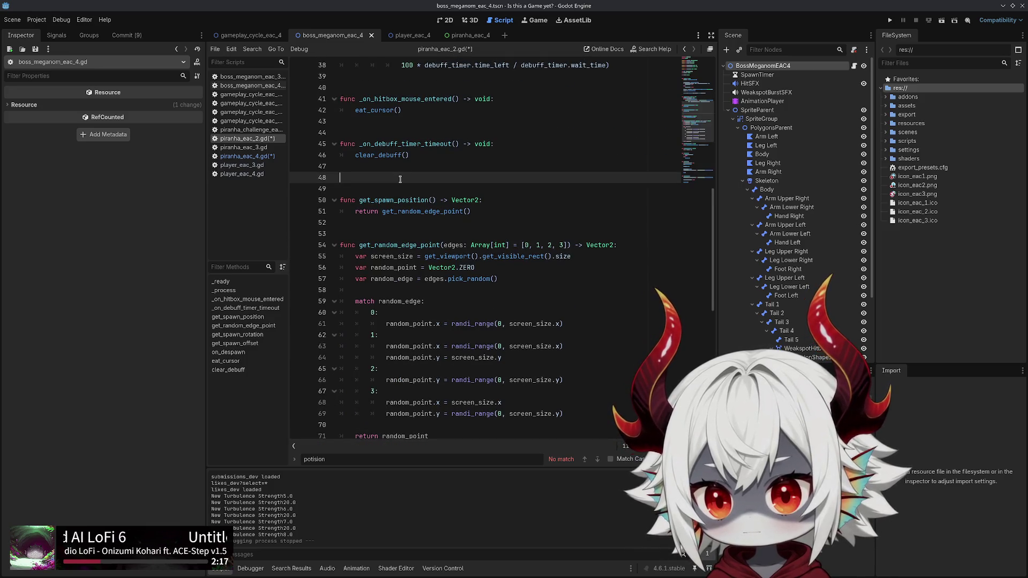
pyautogui.press('BackSpace')
pyautogui.scroll(-5, 396, 161)
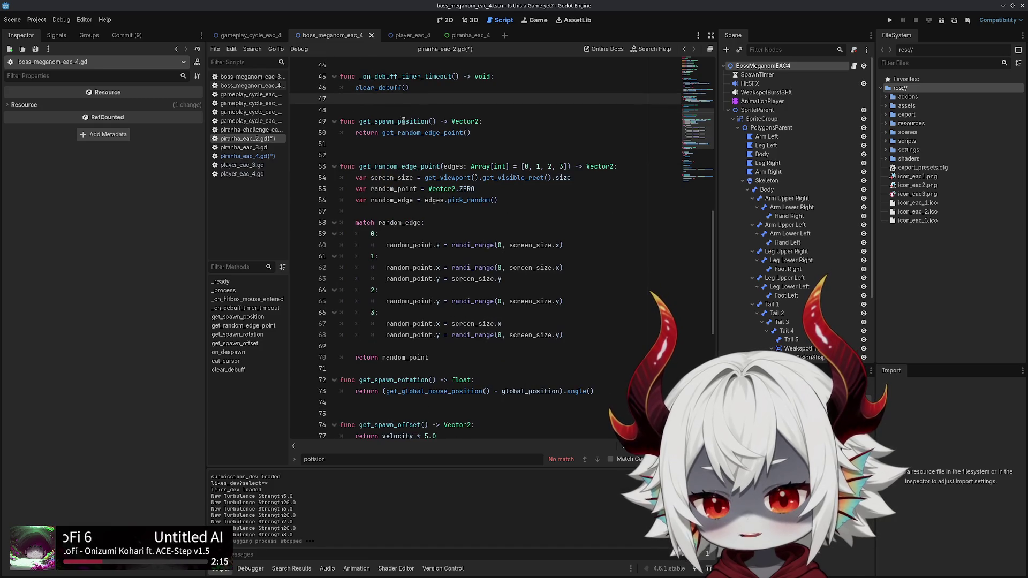
pyautogui.scroll(-1, 355, 233)
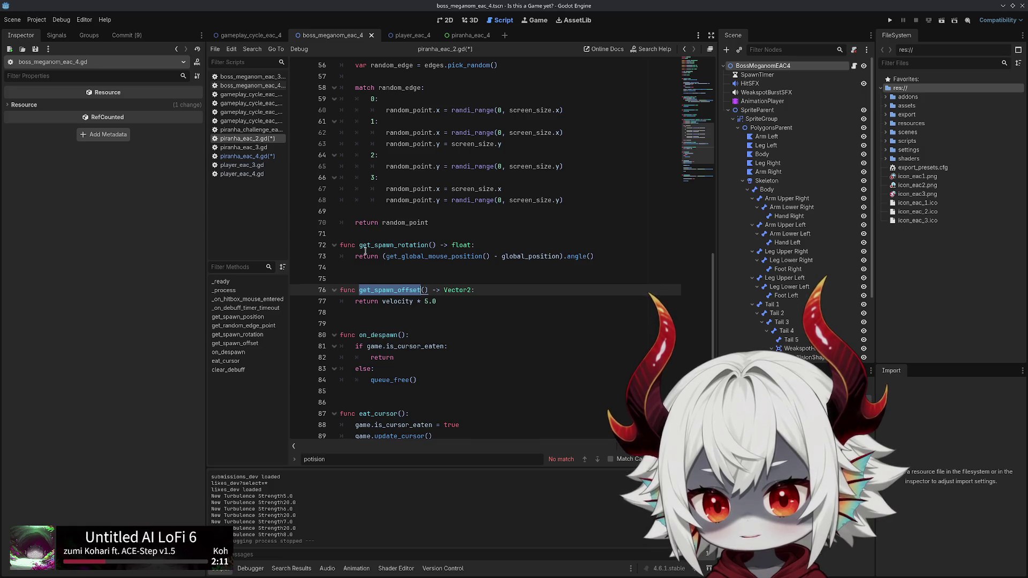
pyautogui.press('Return')
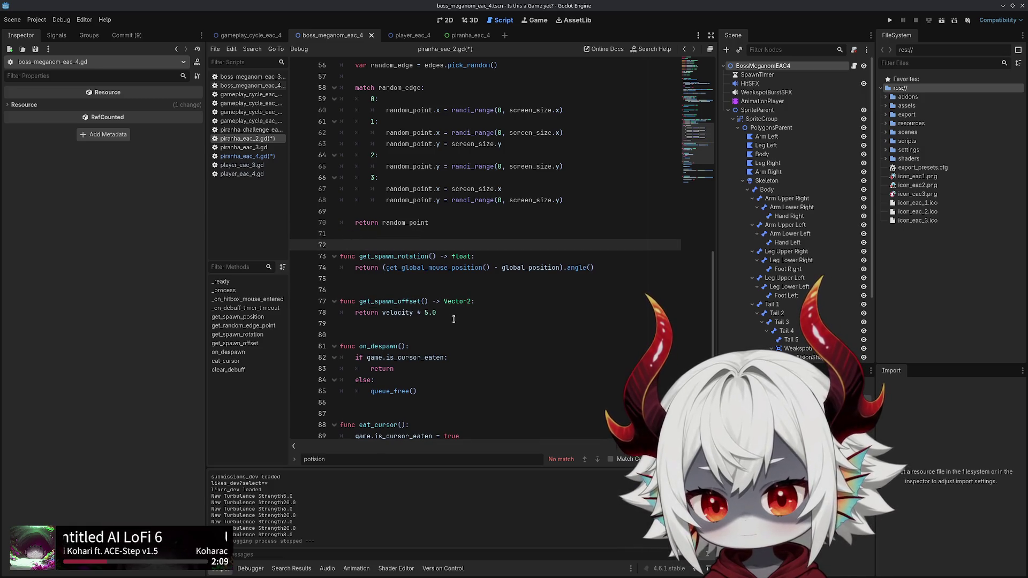
pyautogui.scroll(-6, 452, 314)
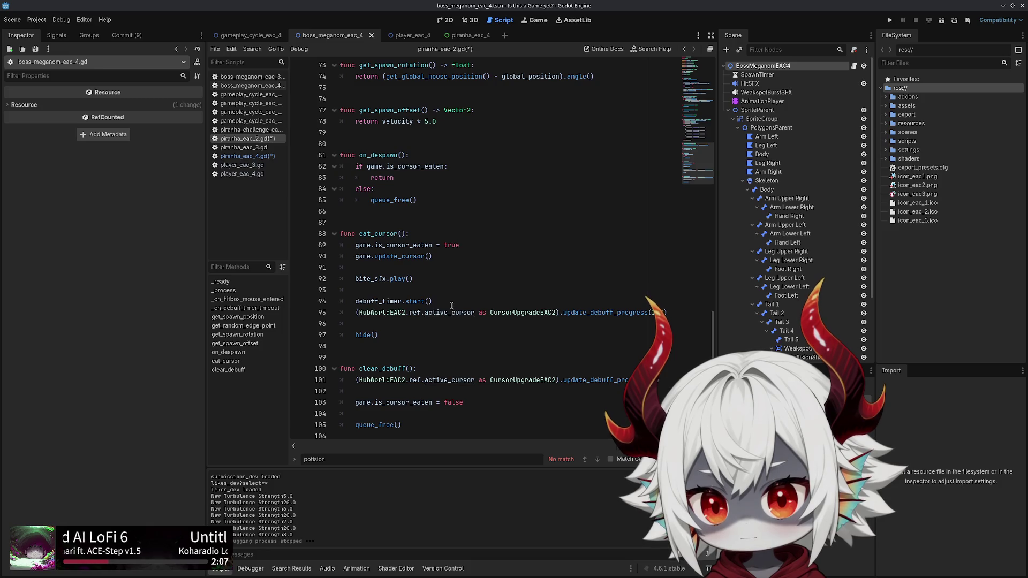
pyautogui.click(248, 150)
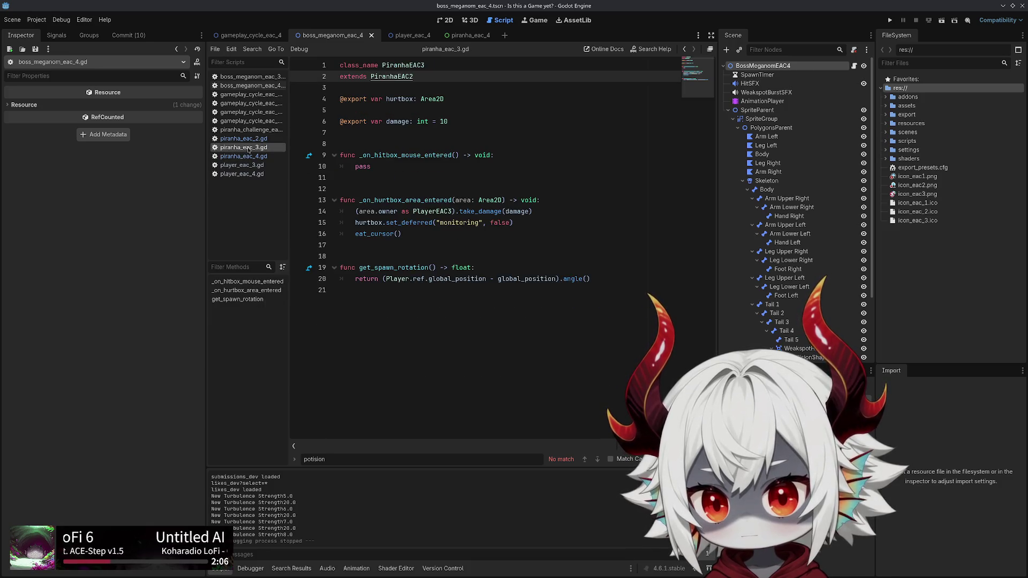
# In piranha_eac_4.gd, move the get_spawn_position function above get_spawn_rotation
pyautogui.click(244, 156)
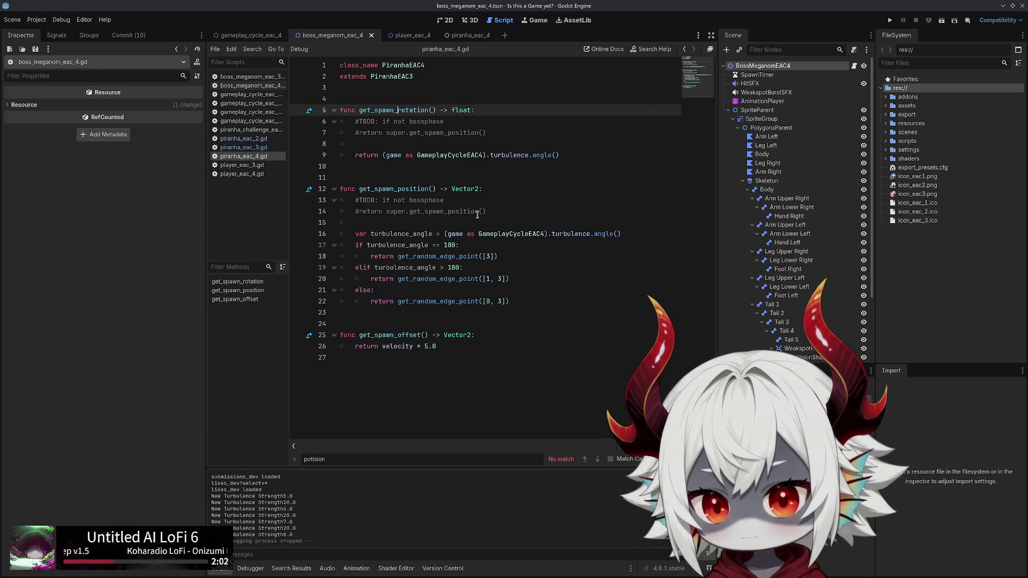
pyautogui.moveTo(504, 303); pyautogui.dragTo(297, 175)
pyautogui.hotkey('alt', 'Up')
pyautogui.hotkey('alt', 'Up')
pyautogui.hotkey('alt', 'Up')
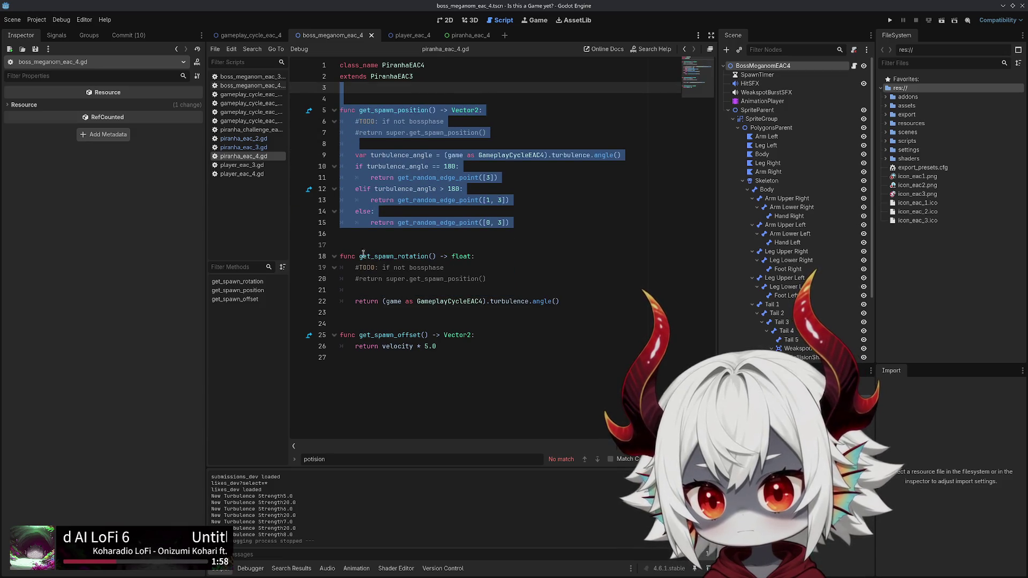
pyautogui.click(363, 250)
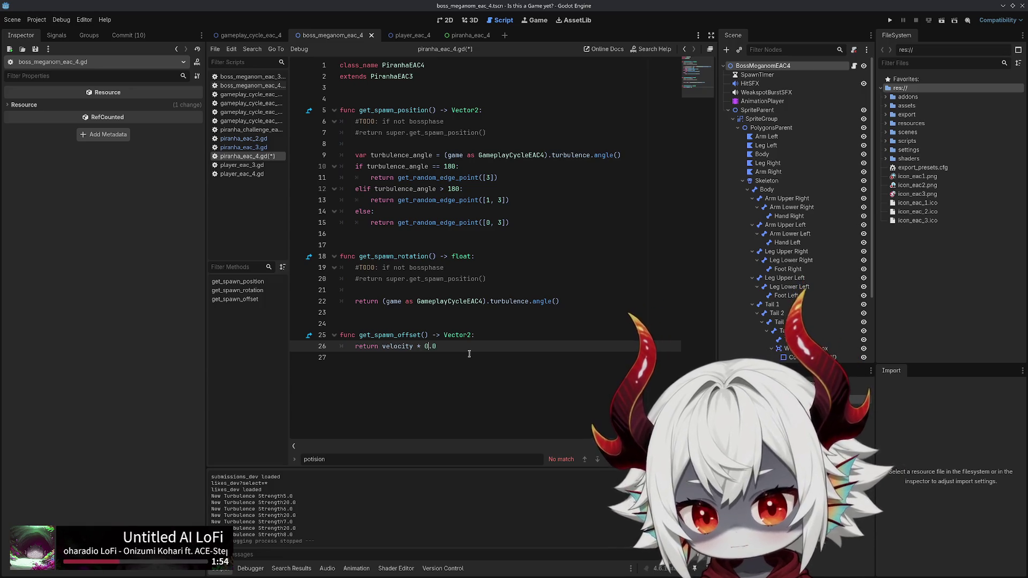
# Run the project, dismiss the welcome message, play a test run, then stop it with F8
pyautogui.click(888, 21)
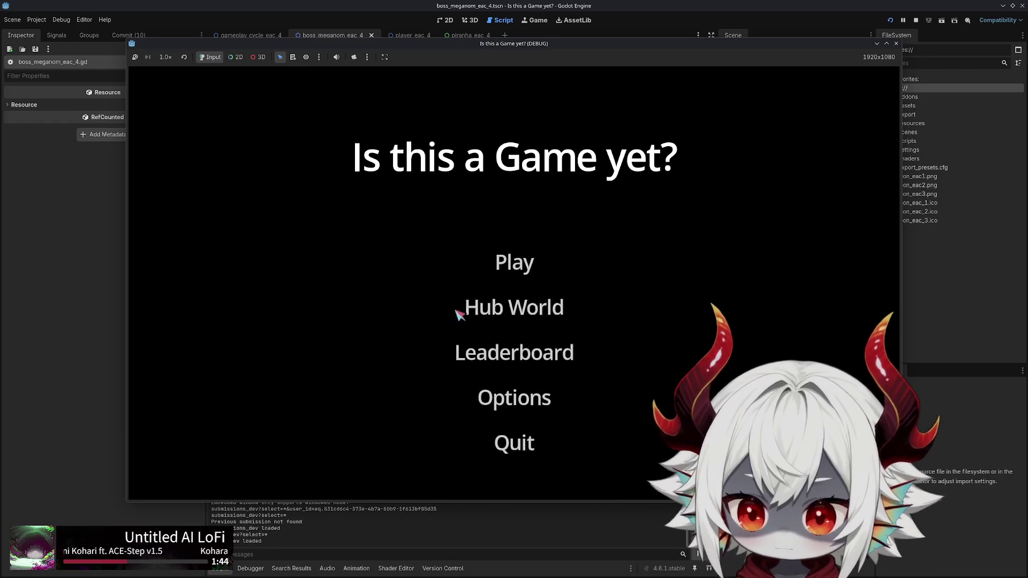
pyautogui.click(514, 420)
pyautogui.click(514, 257)
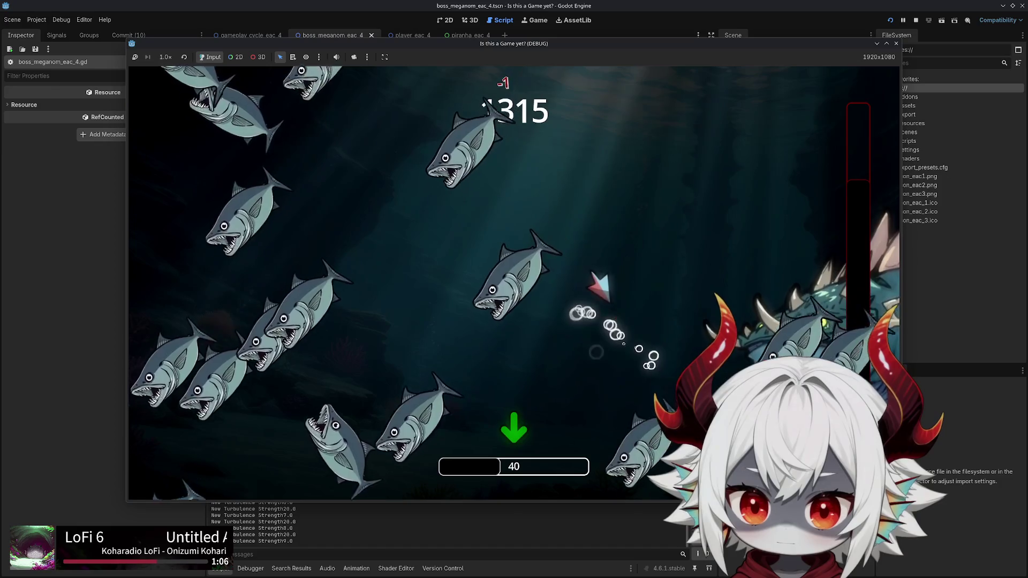
pyautogui.press('F8')
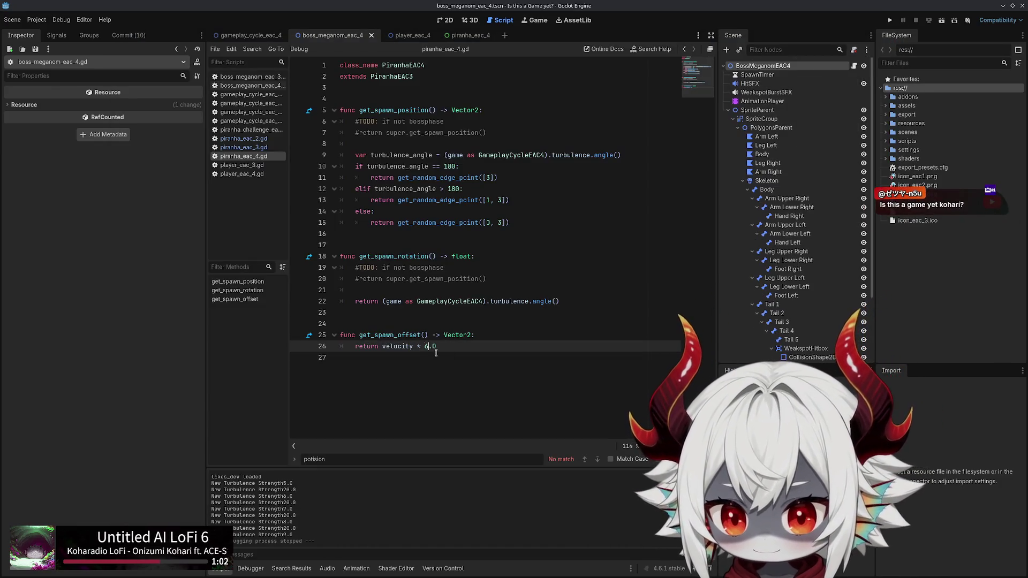
# Relaunch the game with the 6.0 offset and dismiss the welcome message
pyautogui.click(890, 21)
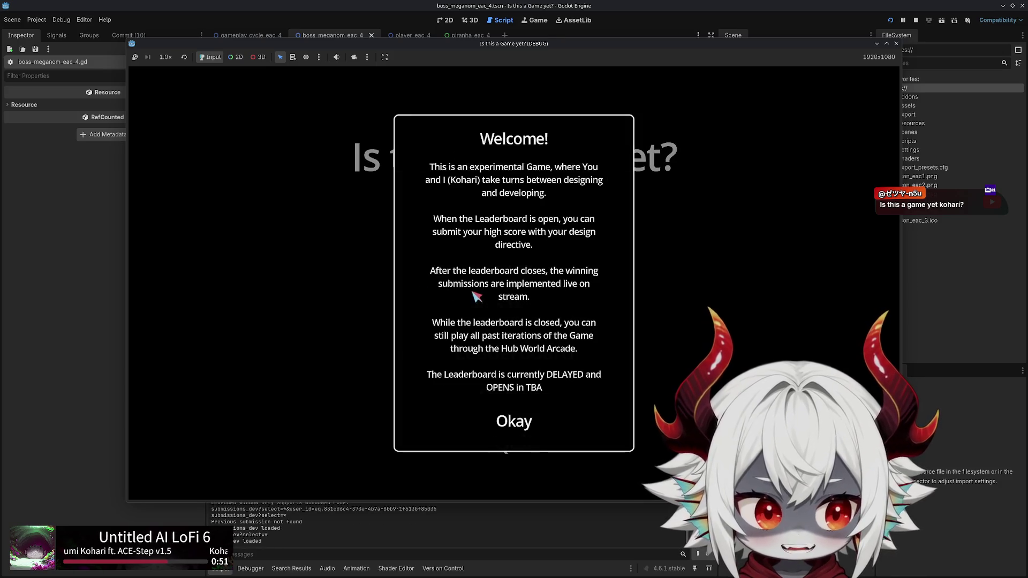
pyautogui.click(537, 420)
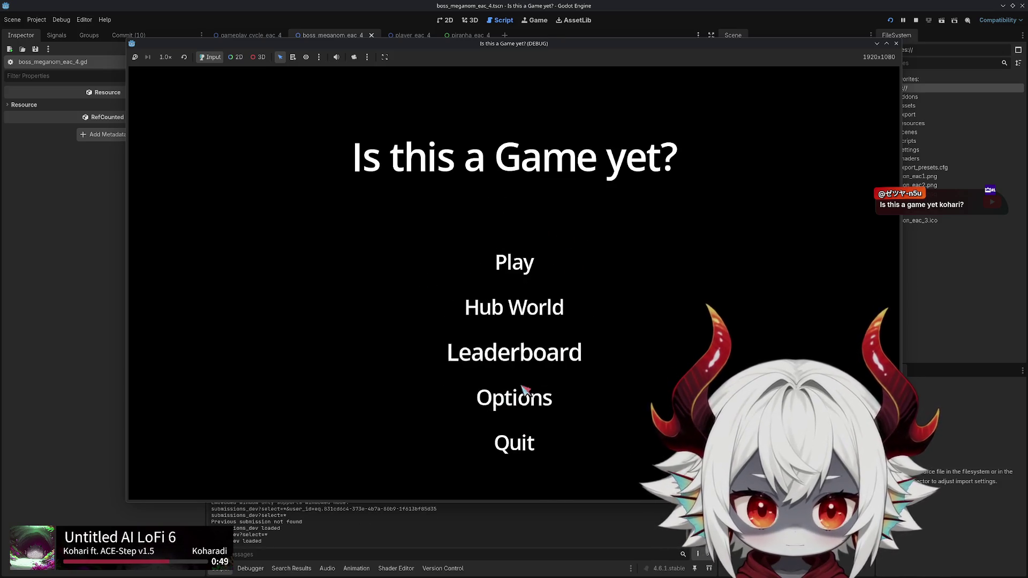
# Start a new run, play the piranha level, and pause with Escape
pyautogui.click(527, 251)
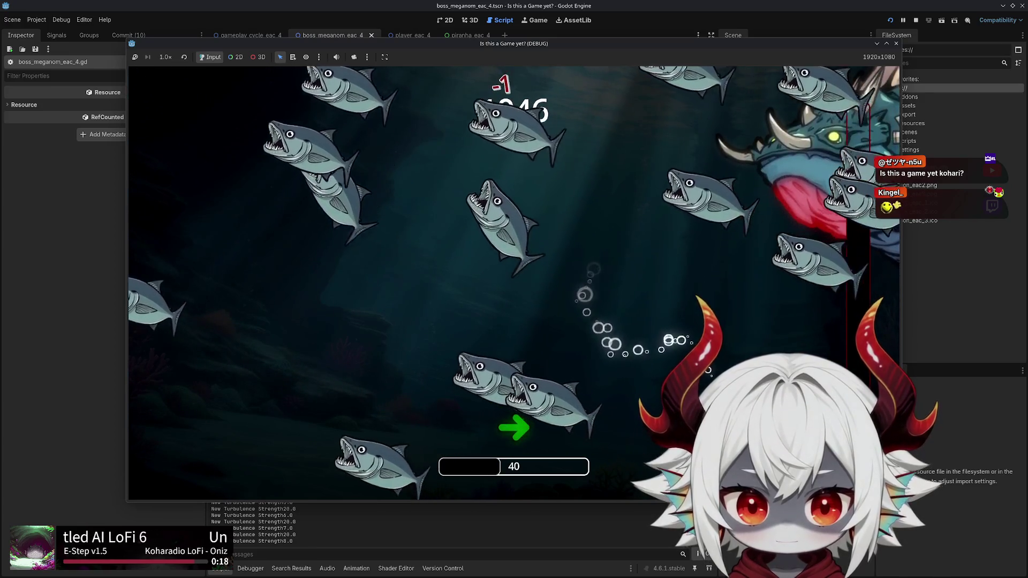
pyautogui.press('Escape')
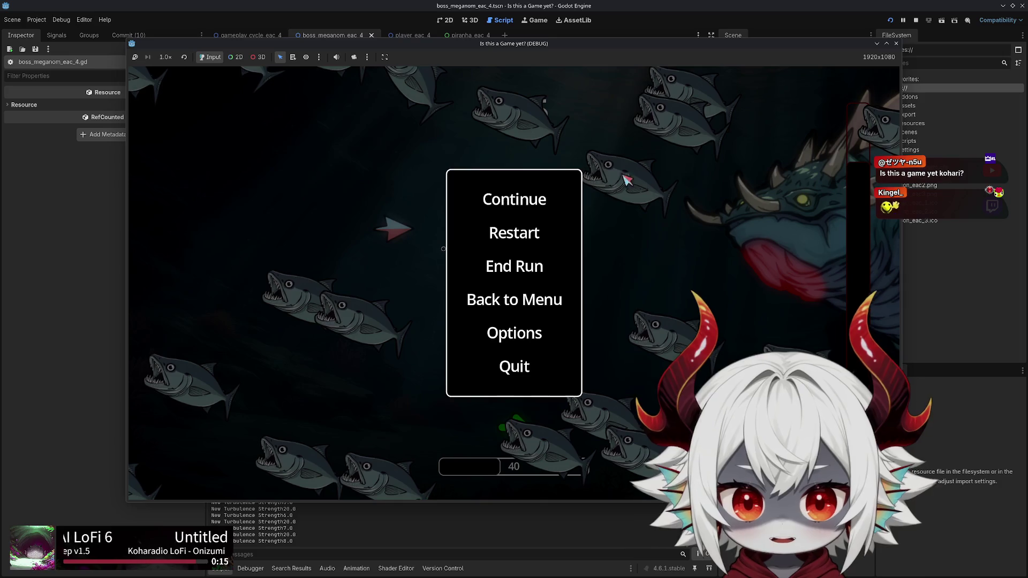
pyautogui.click(504, 269)
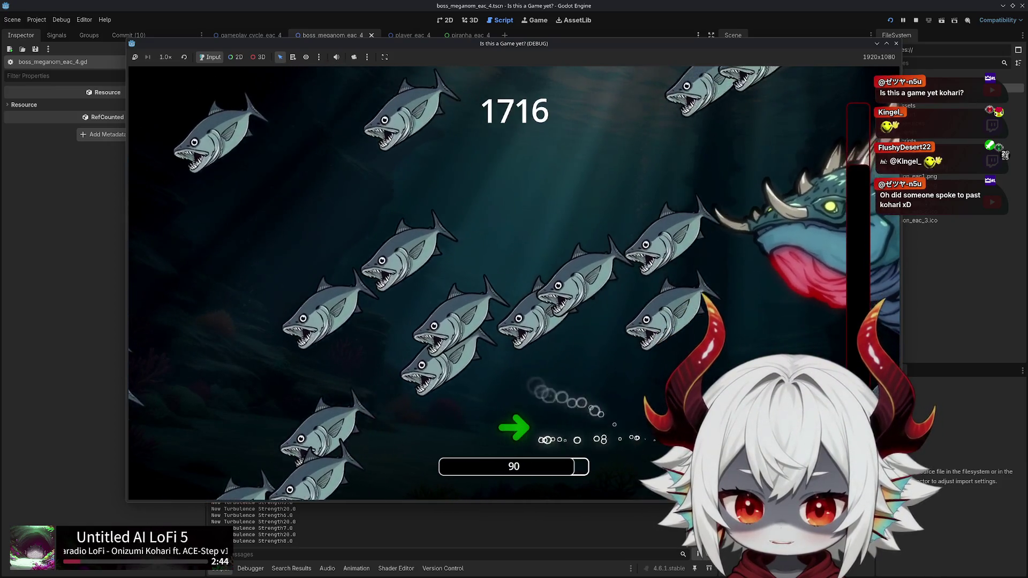
# Play the boss fight, briefly pause and resume, then close the game window
pyautogui.press('Escape')
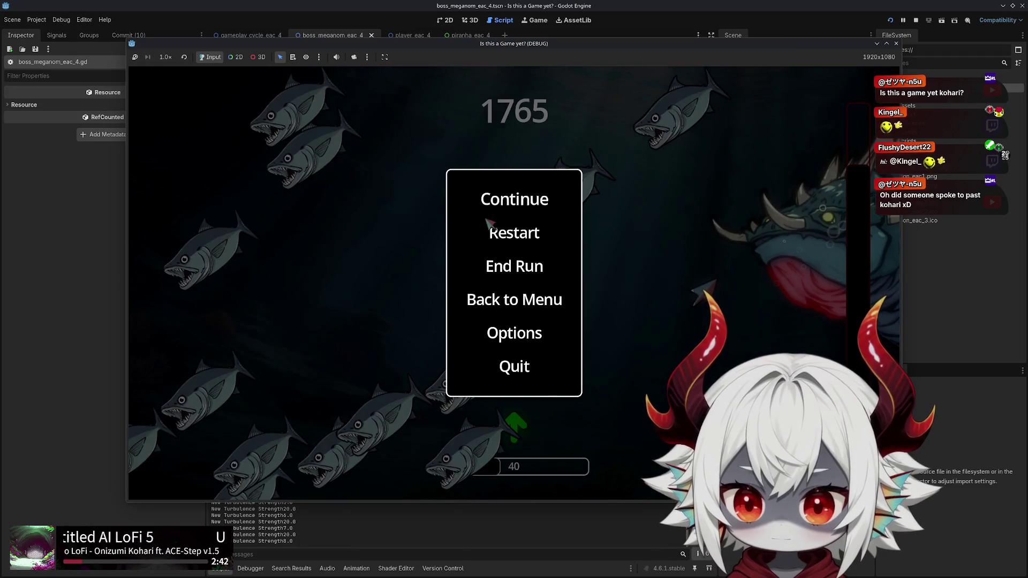
pyautogui.press('Escape')
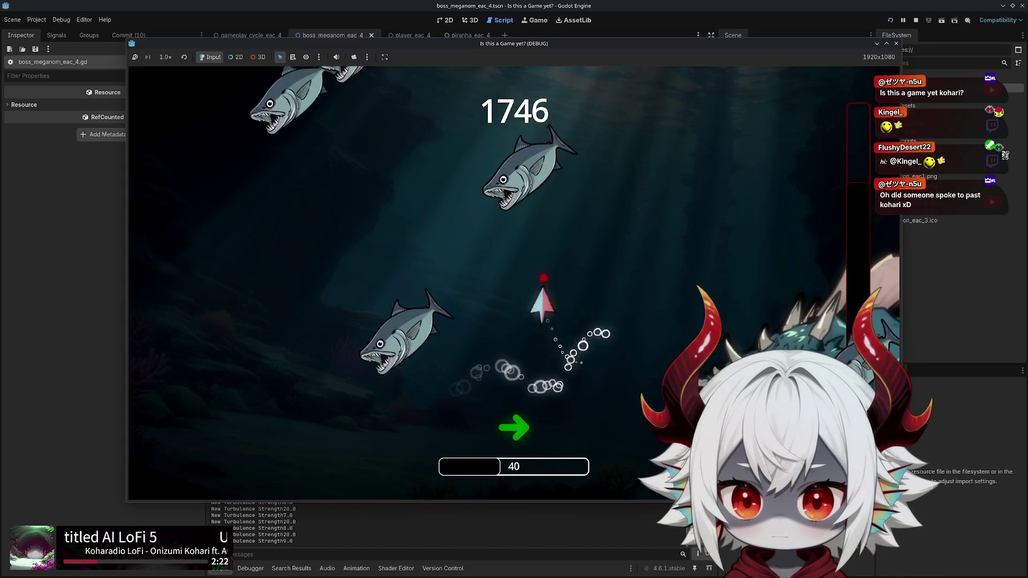
pyautogui.click(894, 45)
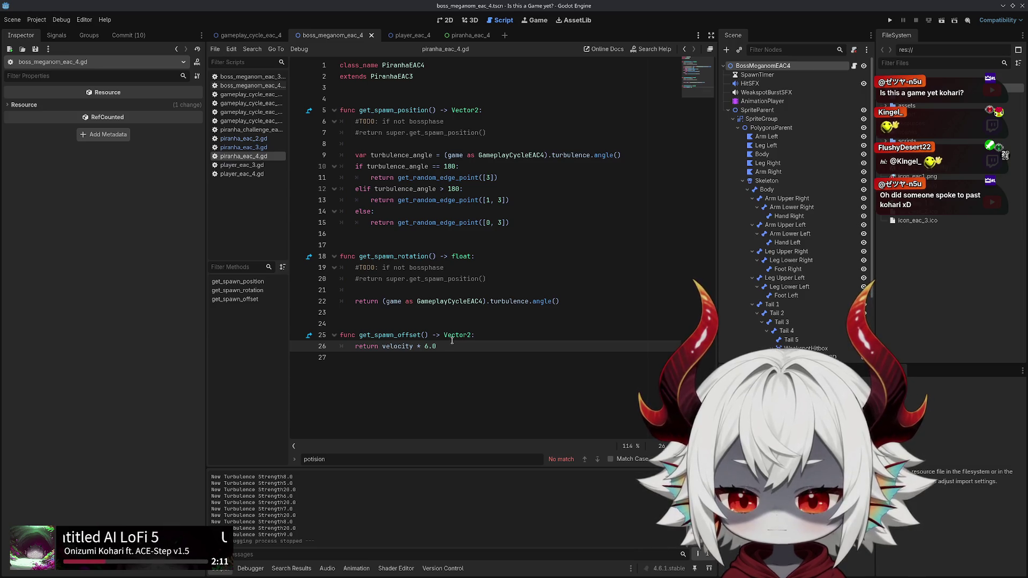
# Return to piranha_eac_2.gd and inspect move_speed, sprite and get_transform on line 28
pyautogui.moveTo(451, 339)
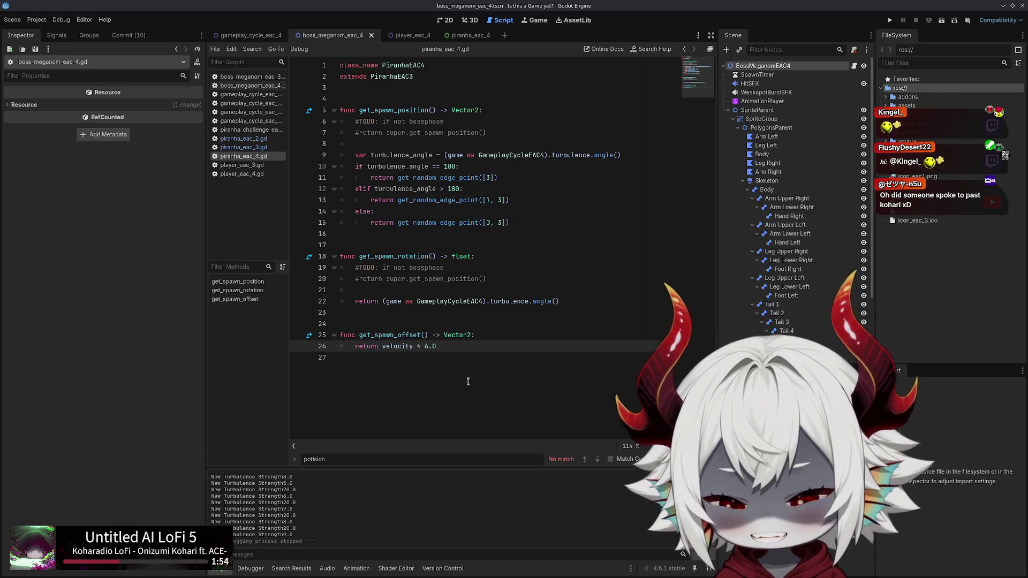
pyautogui.click(243, 138)
pyautogui.scroll(20, 528, 288)
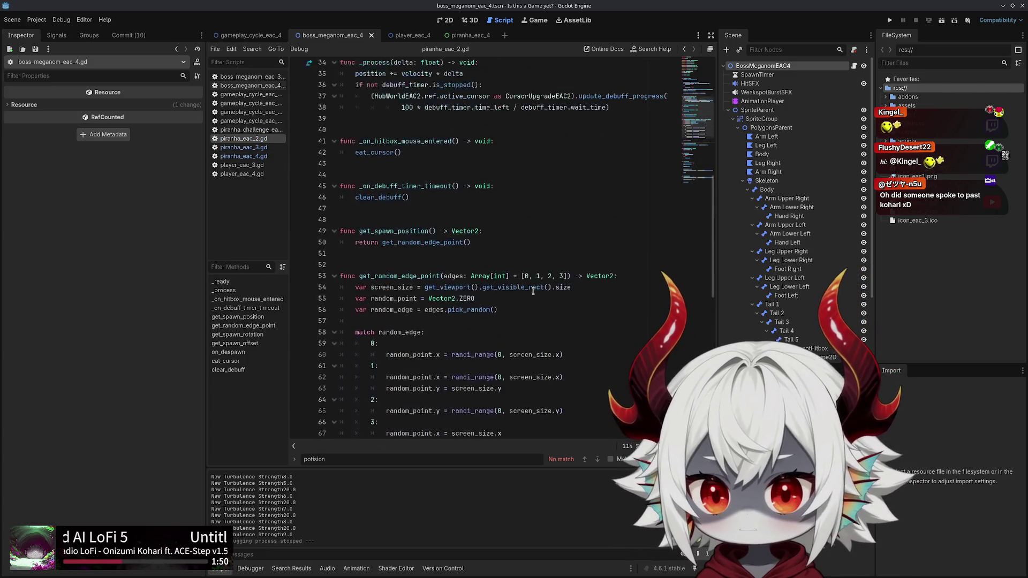
pyautogui.scroll(-4, 527, 287)
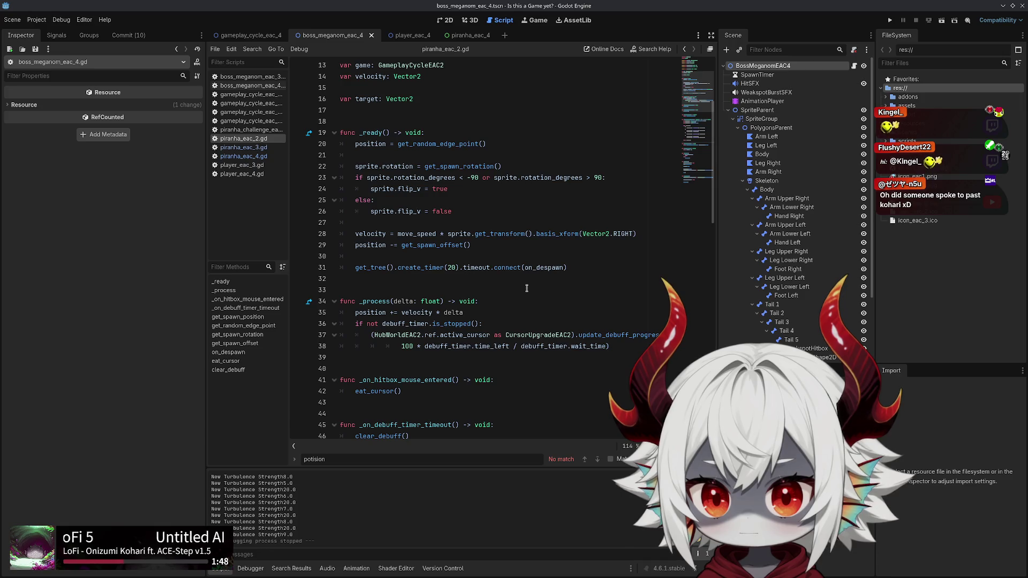
pyautogui.doubleClick(404, 234)
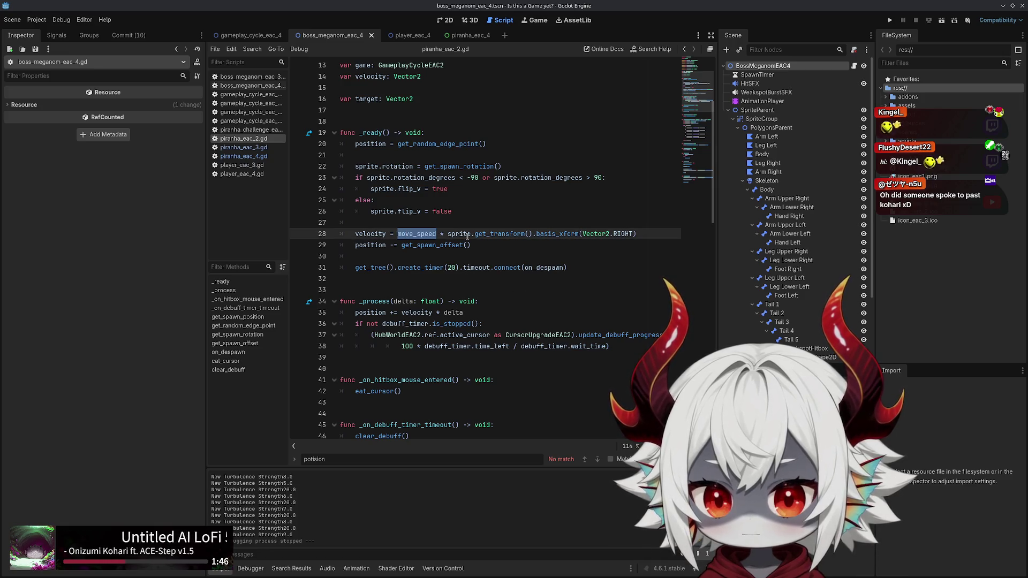
pyautogui.doubleClick(460, 234)
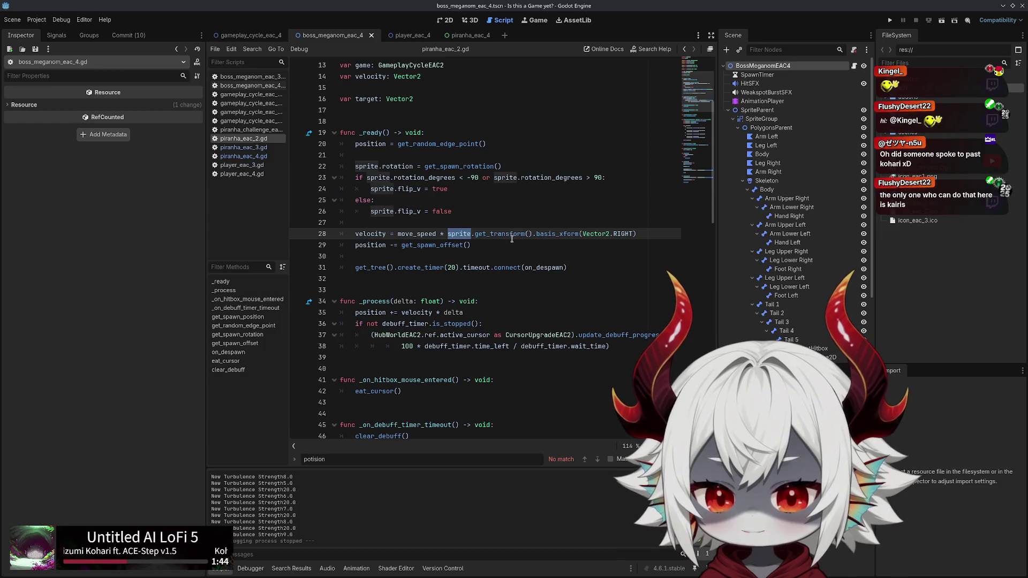
pyautogui.doubleClick(499, 234)
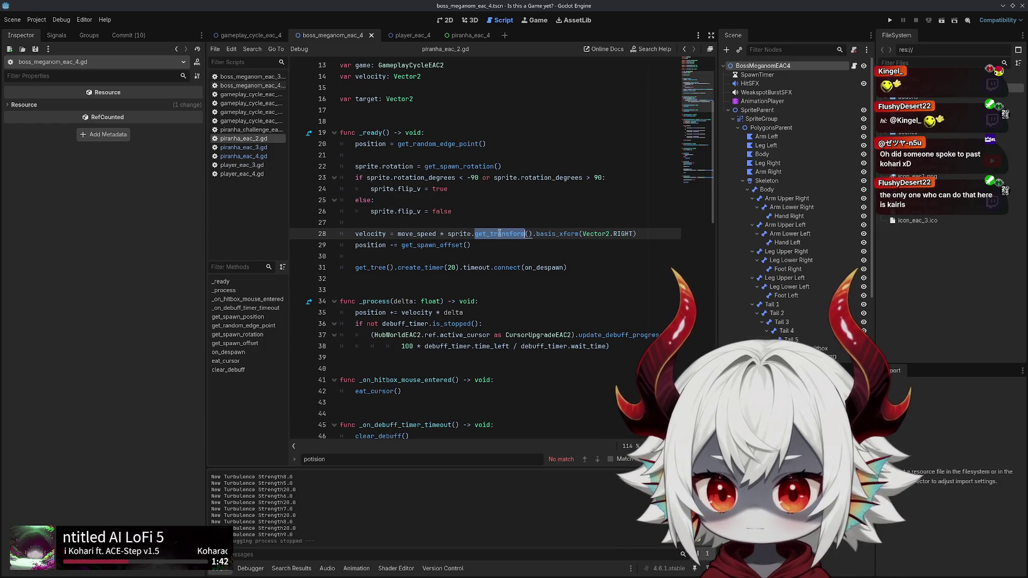